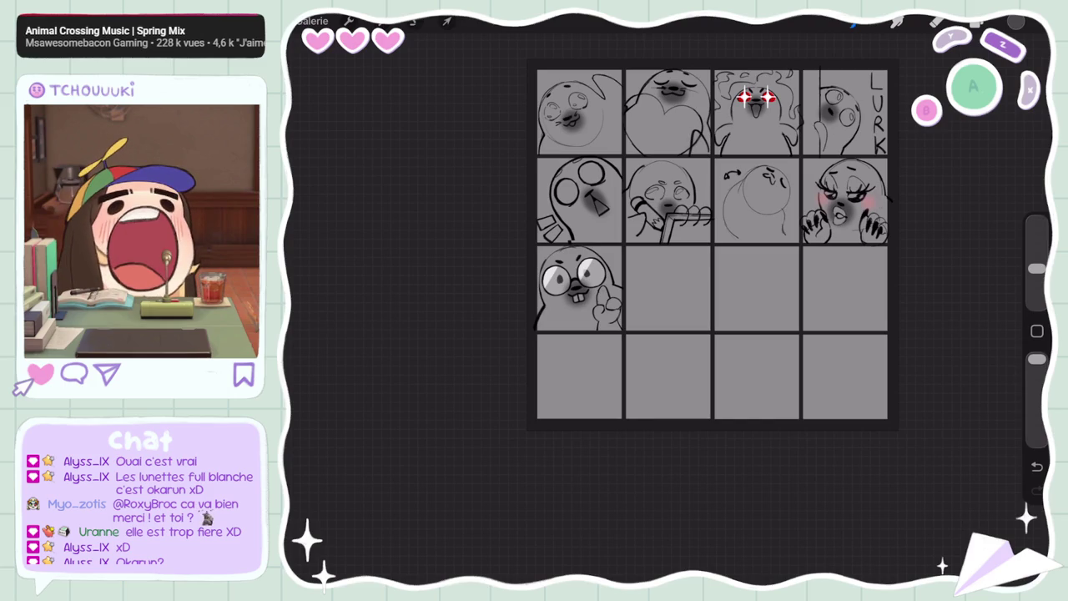
Shift the Calque 13 hand sketch into the empty right cell, then reselect Calque 2
{"action": "scroll", "coordinate": [724, 253], "scroll_direction": "up", "scroll_amount": 1}
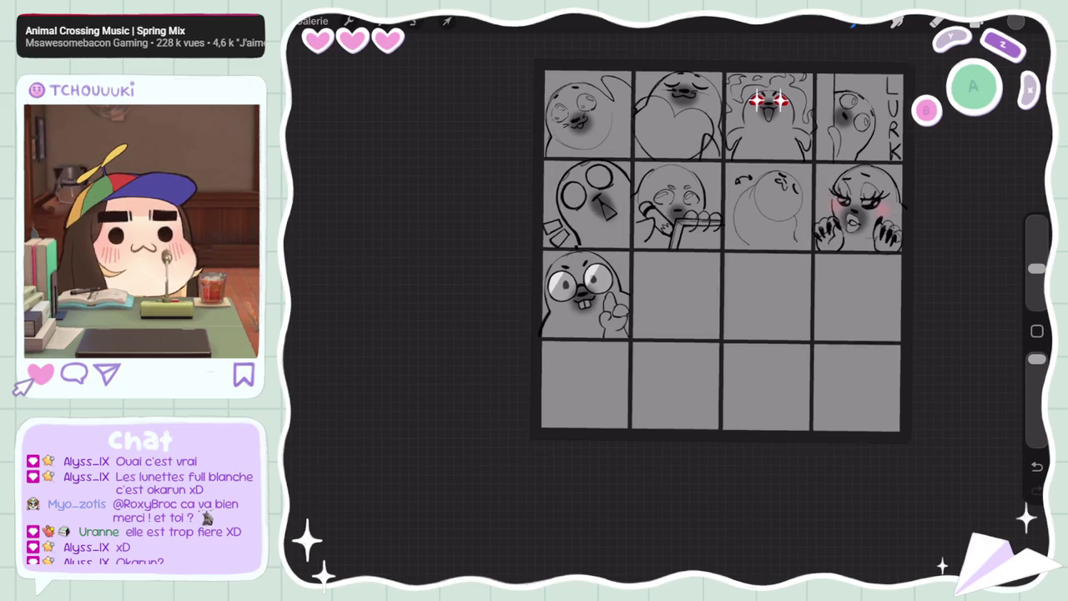
{"action": "scroll", "coordinate": [580, 249], "scroll_direction": "up", "scroll_amount": 5}
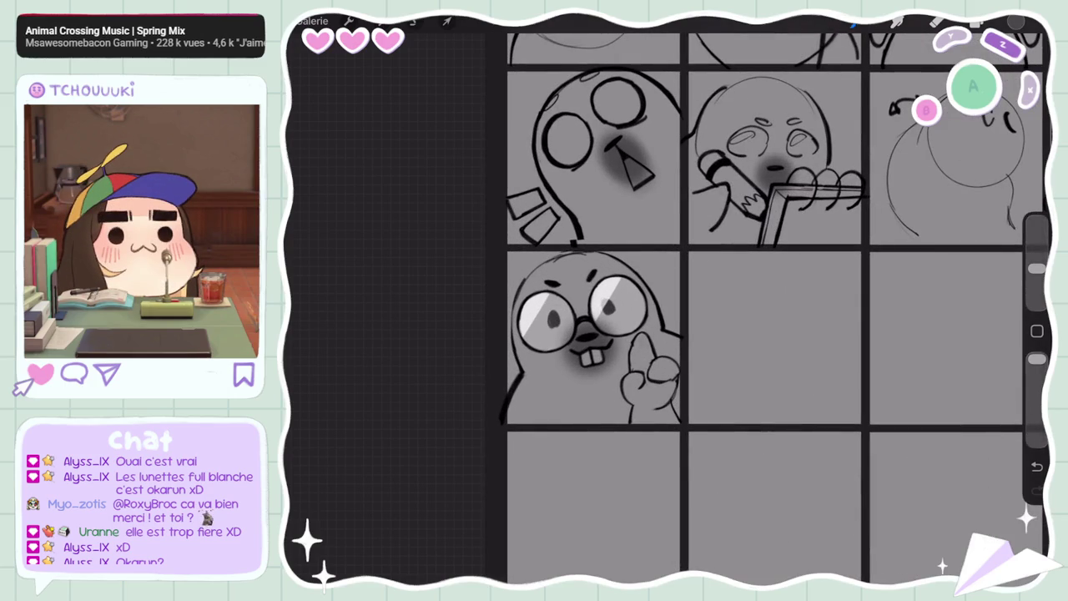
{"action": "left_click", "coordinate": [977, 24]}
{"action": "left_click", "coordinate": [904, 324]}
{"action": "left_click", "coordinate": [448, 20]}
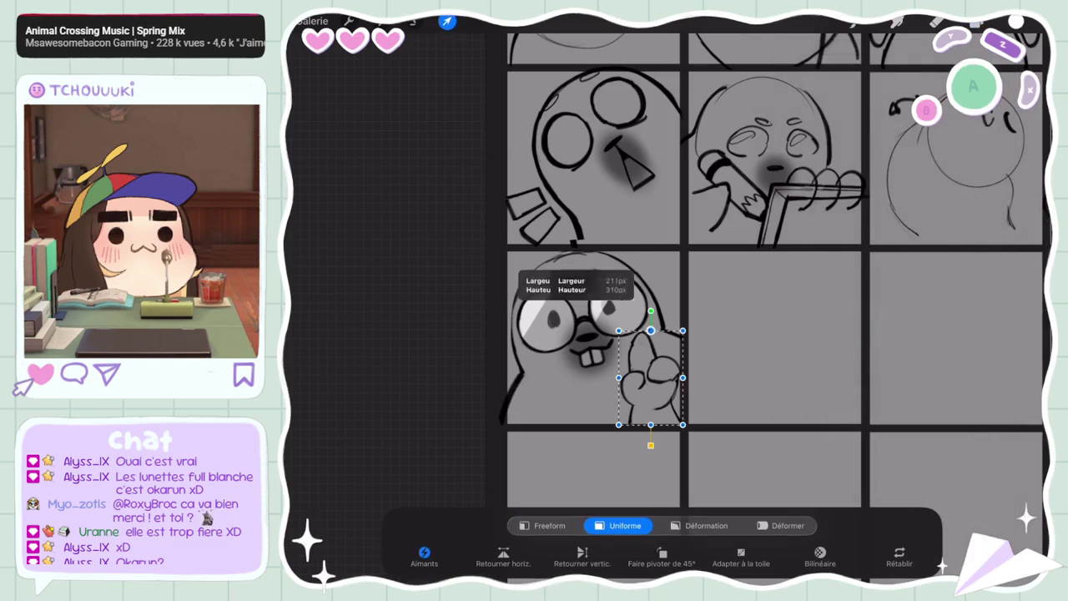
{"action": "left_click_drag", "start_coordinate": [653, 321], "coordinate": [637, 320]}
{"action": "left_click_drag", "start_coordinate": [655, 380], "coordinate": [735, 389]}
{"action": "left_click", "coordinate": [976, 24]}
{"action": "left_click", "coordinate": [904, 478]}
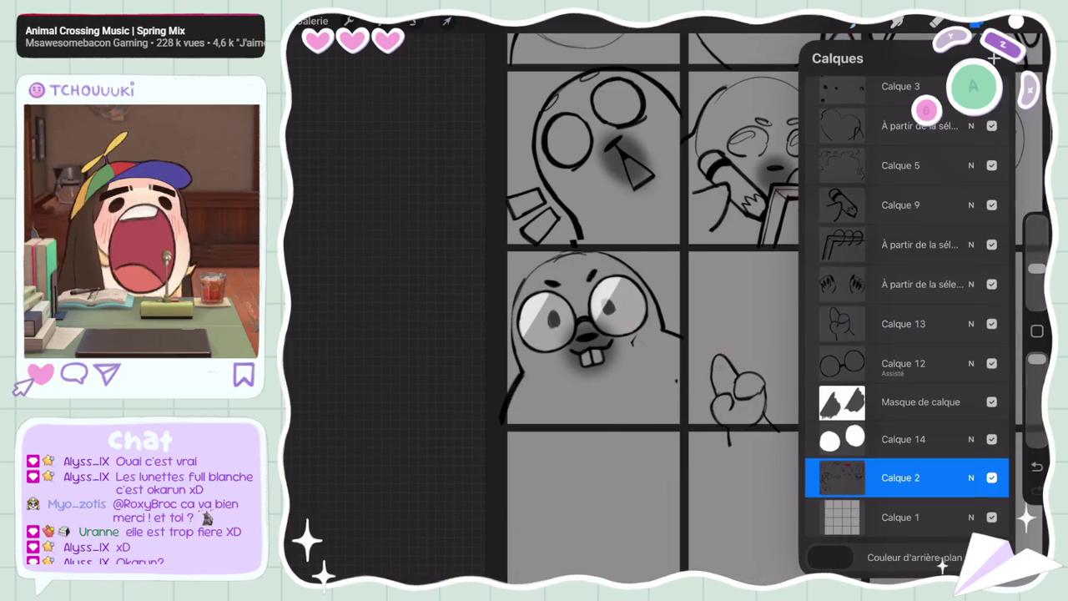
{"action": "left_click", "coordinate": [977, 24]}
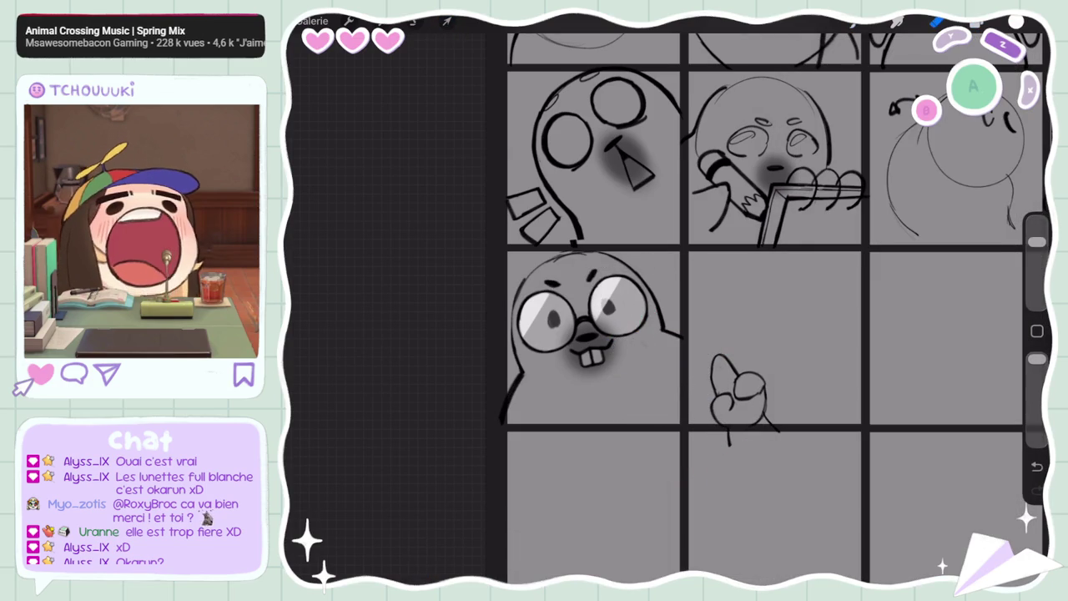
Move the hand back beside the glasses seal, tilt it slightly counter-clockwise, and commit
{"action": "left_click", "coordinate": [413, 21]}
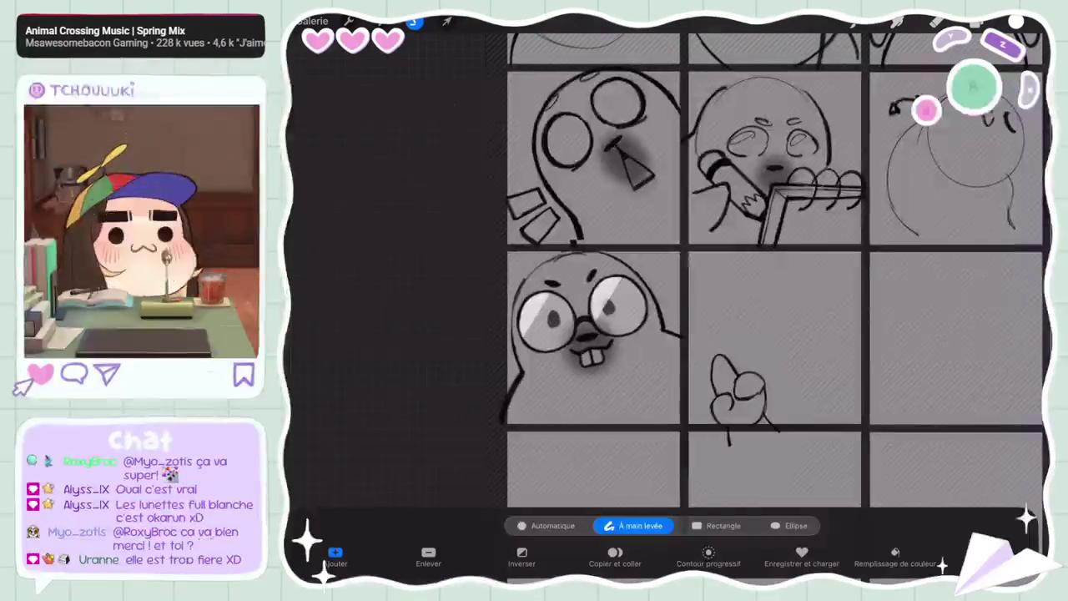
{"action": "left_click", "coordinate": [446, 21]}
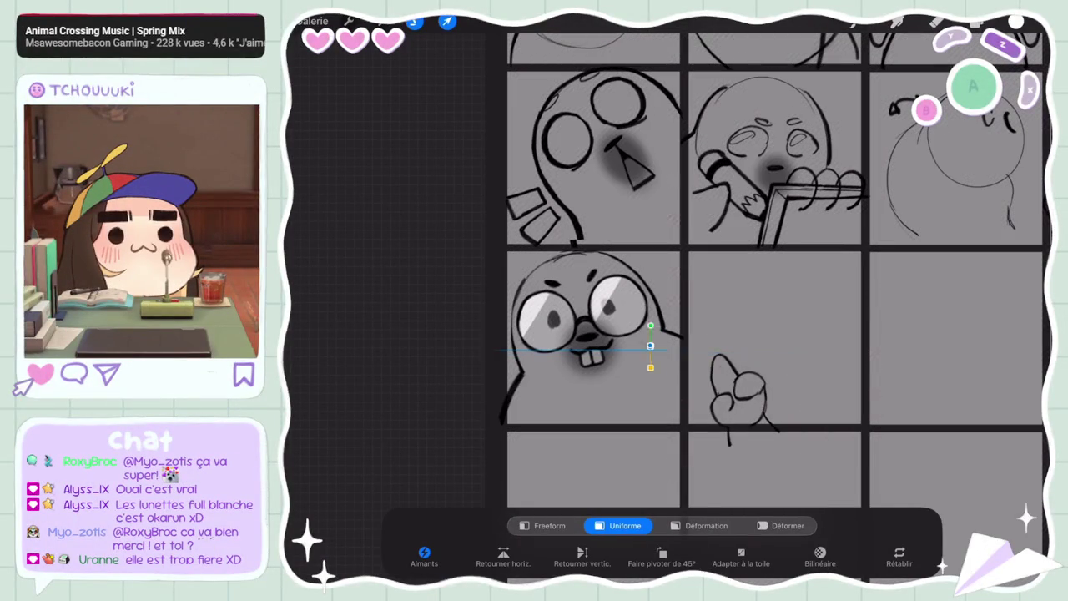
{"action": "left_click", "coordinate": [977, 23]}
{"action": "left_click", "coordinate": [904, 324]}
{"action": "left_click", "coordinate": [977, 24]}
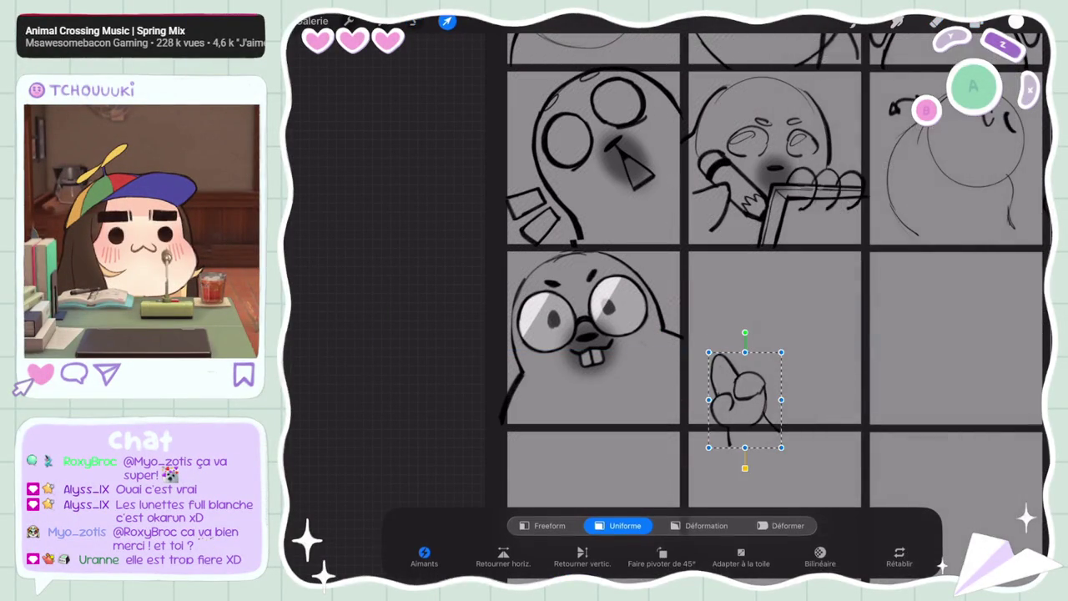
{"action": "left_click_drag", "start_coordinate": [739, 382], "coordinate": [668, 382]}
{"action": "mouse_move", "coordinate": [668, 315]}
{"action": "left_mouse_down"}
{"action": "mouse_move", "coordinate": [640, 319]}
{"action": "mouse_move", "coordinate": [686, 287]}
{"action": "mouse_move", "coordinate": [628, 311]}
{"action": "mouse_move", "coordinate": [683, 277]}
{"action": "mouse_move", "coordinate": [670, 319]}
{"action": "left_mouse_up"}
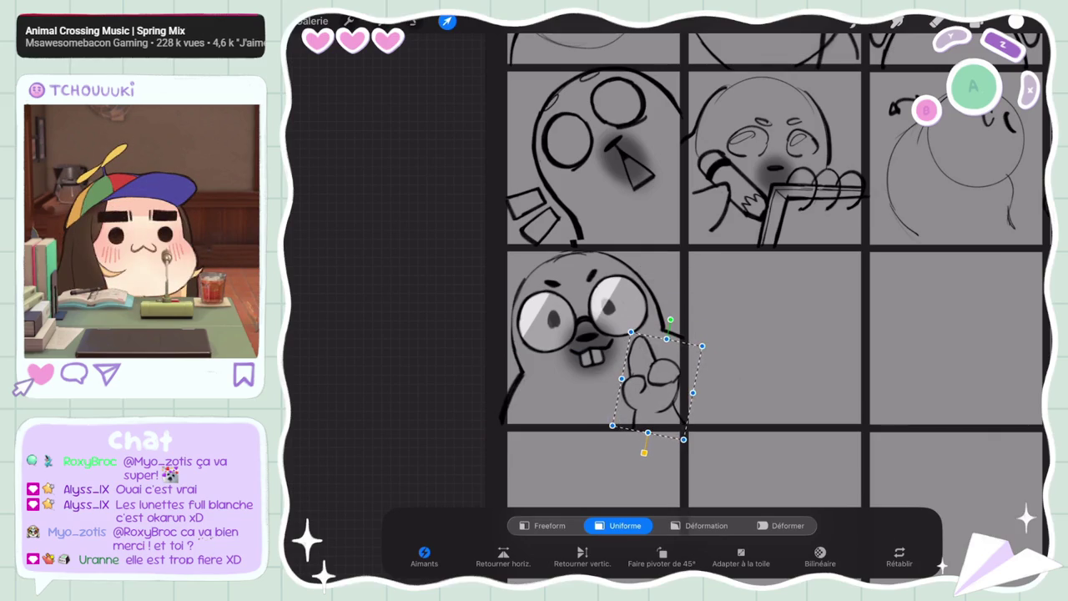
{"action": "left_click", "coordinate": [936, 21]}
Select the Calque 2 layer holding the seal sketches
{"action": "scroll", "coordinate": [705, 284], "scroll_direction": "down", "scroll_amount": 5}
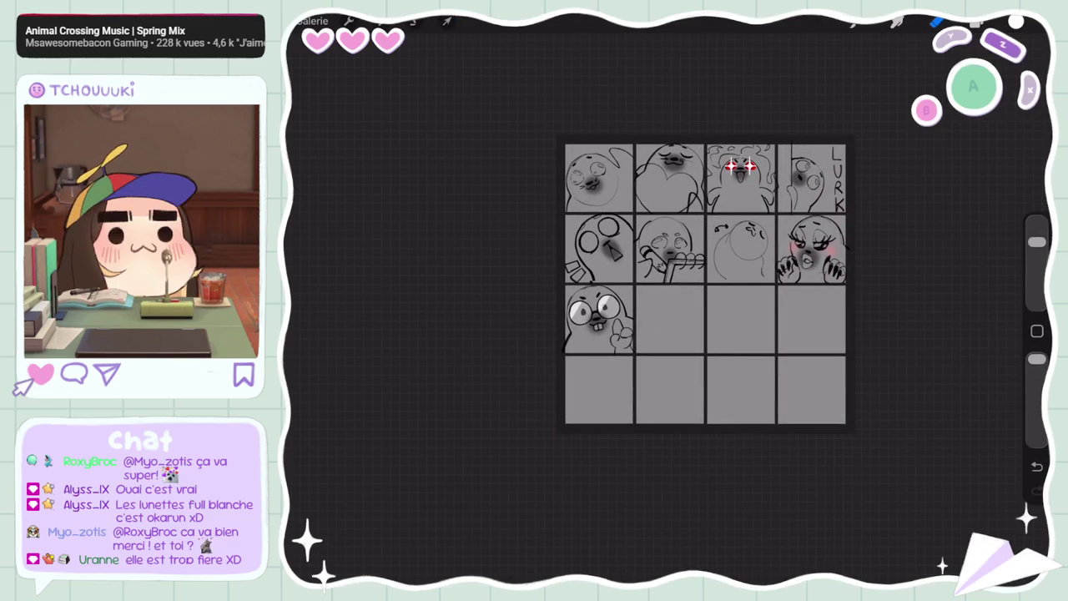
{"action": "scroll", "coordinate": [600, 279], "scroll_direction": "up", "scroll_amount": 5}
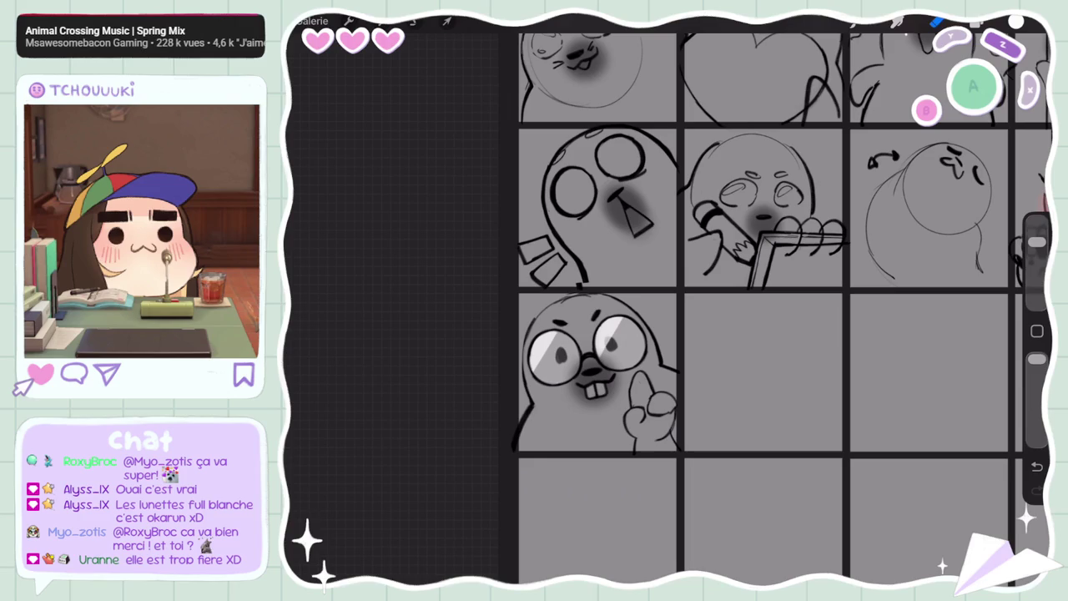
{"action": "scroll", "coordinate": [747, 321], "scroll_direction": "down", "scroll_amount": 5}
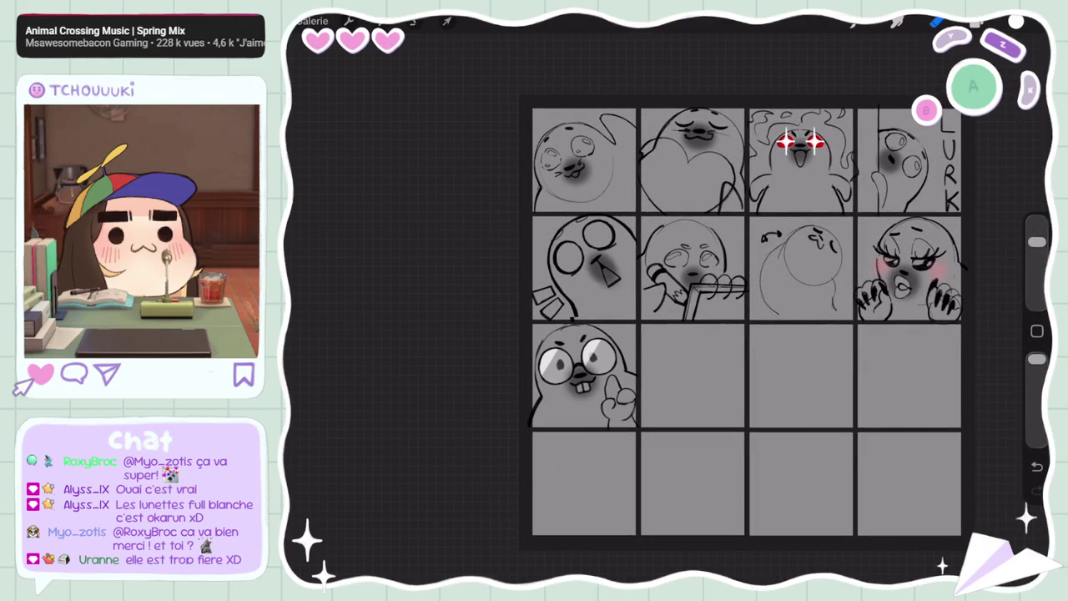
{"action": "scroll", "coordinate": [668, 334], "scroll_direction": "up", "scroll_amount": 3}
{"action": "left_click", "coordinate": [977, 22]}
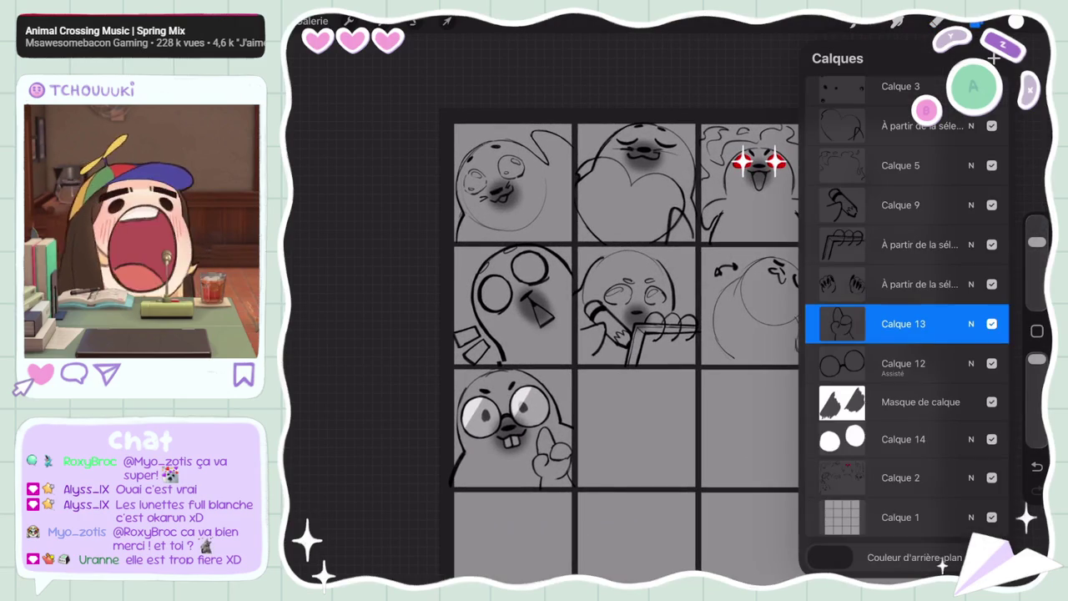
{"action": "left_click", "coordinate": [918, 478]}
{"action": "left_click", "coordinate": [976, 23]}
Undo the last stroke and redraw the line at the top-left seal's right eye
{"action": "scroll", "coordinate": [626, 293], "scroll_direction": "up", "scroll_amount": 3}
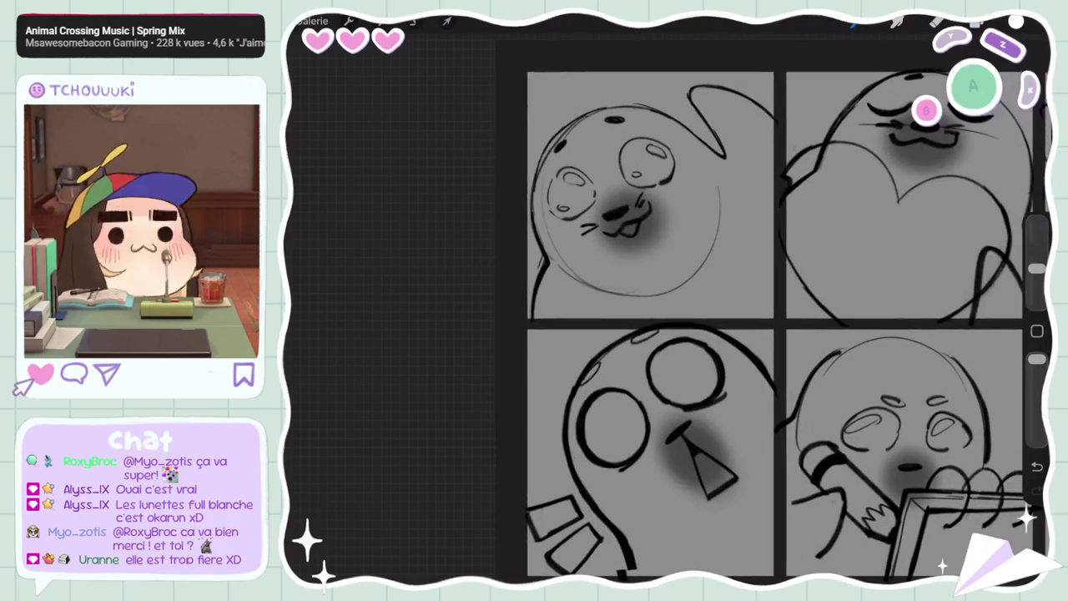
{"action": "left_click", "coordinate": [1016, 22]}
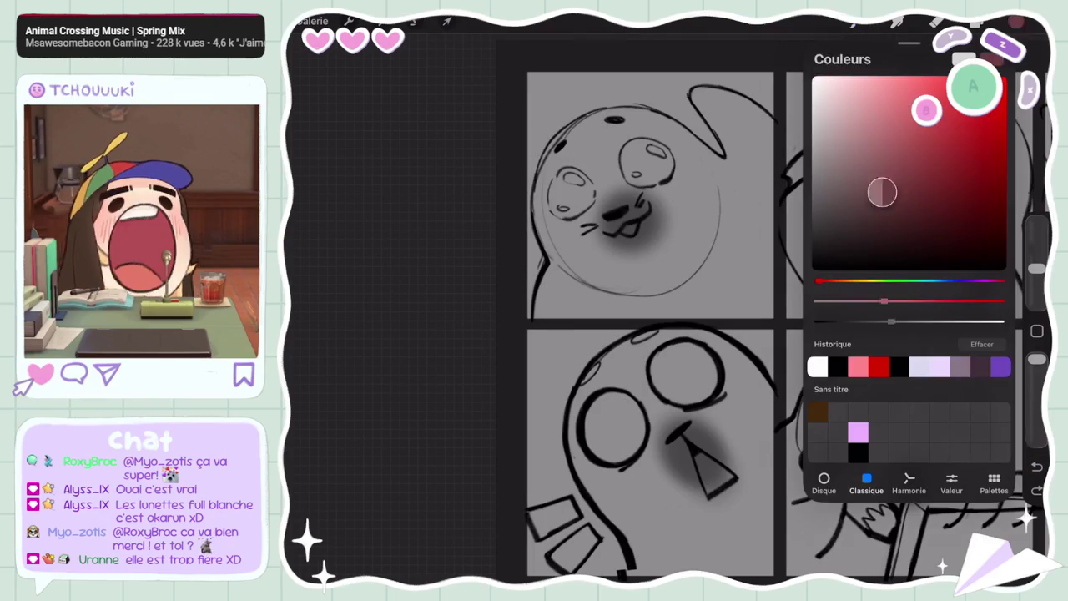
{"action": "left_click", "coordinate": [1015, 23]}
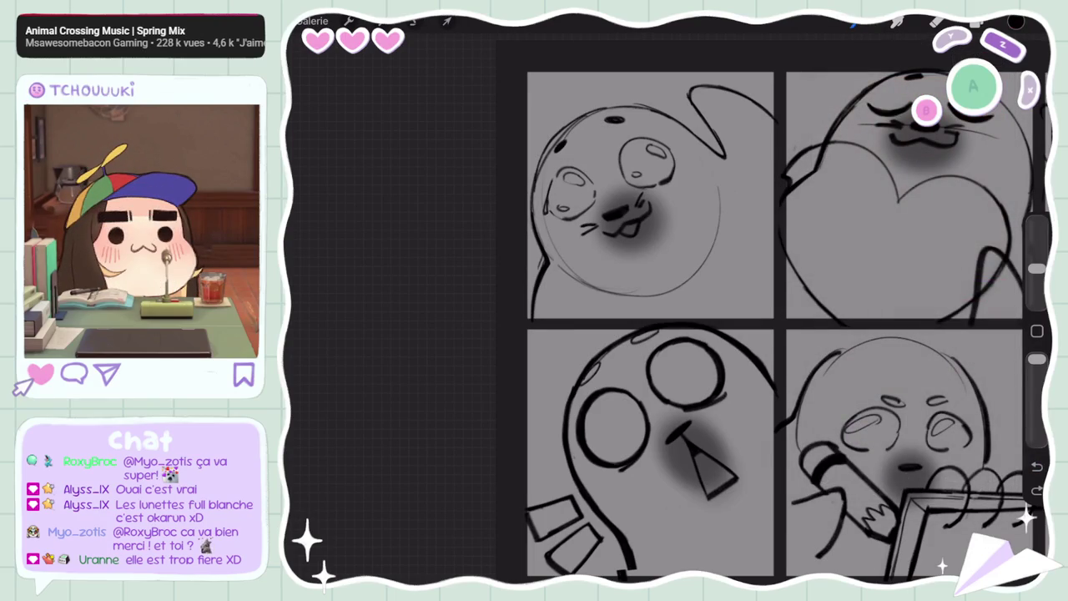
{"action": "key", "text": "ctrl+z"}
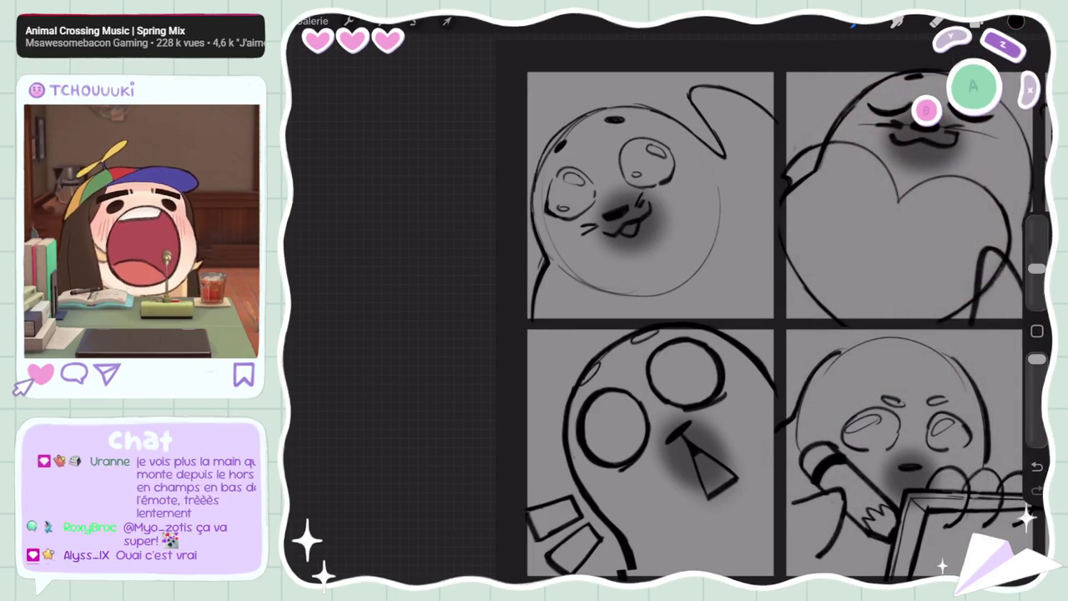
{"action": "left_click_drag", "start_coordinate": [668, 149], "coordinate": [678, 170]}
{"action": "left_click_drag", "start_coordinate": [1038, 268], "coordinate": [1038, 241]}
{"action": "scroll", "coordinate": [773, 313], "scroll_direction": "down", "scroll_amount": 3}
Bring the LURK panel into view and redraw the peeking seal's eye line
{"action": "mouse_move", "coordinate": [826, 334]}
{"action": "left_mouse_down"}
{"action": "mouse_move", "coordinate": [489, 342]}
{"action": "mouse_move", "coordinate": [472, 322]}
{"action": "left_mouse_up"}
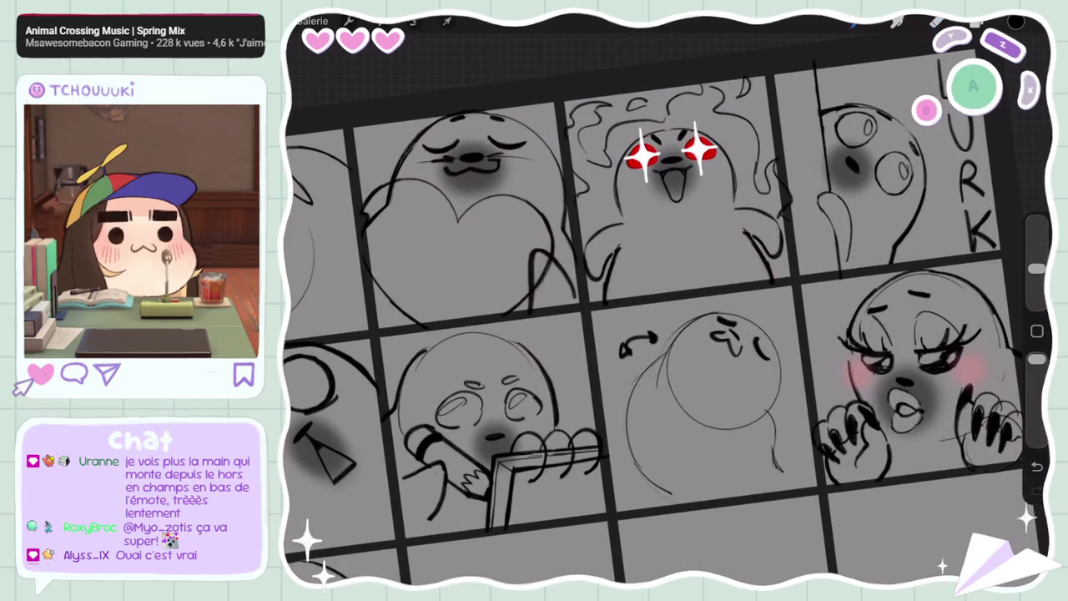
{"action": "scroll", "coordinate": [668, 301], "scroll_direction": "up", "scroll_amount": 3}
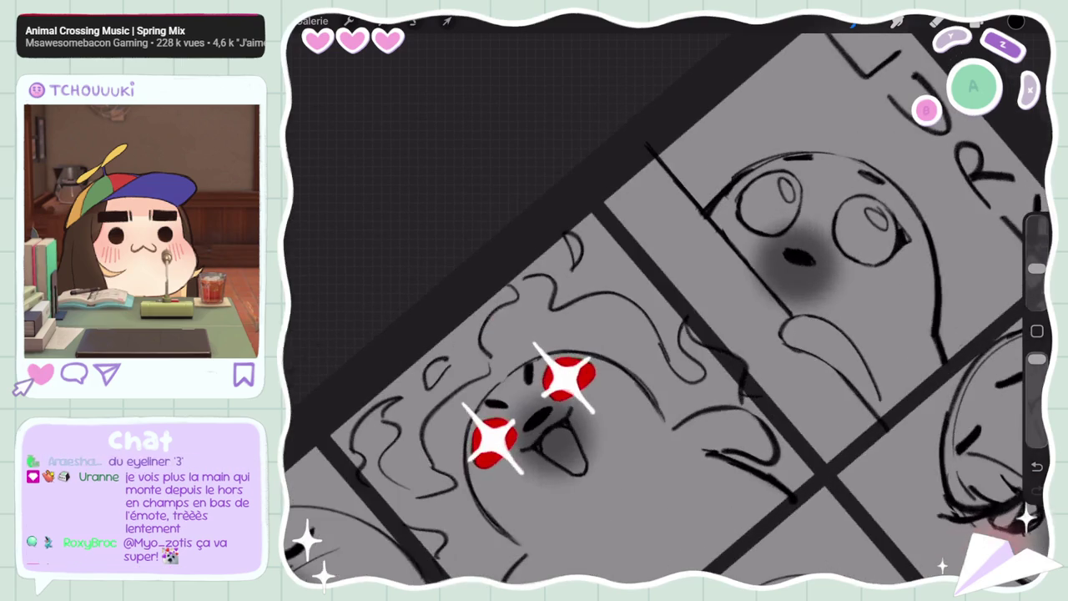
{"action": "left_click_drag", "start_coordinate": [1038, 268], "coordinate": [1037, 241]}
{"action": "left_click_drag", "start_coordinate": [895, 221], "coordinate": [901, 247]}
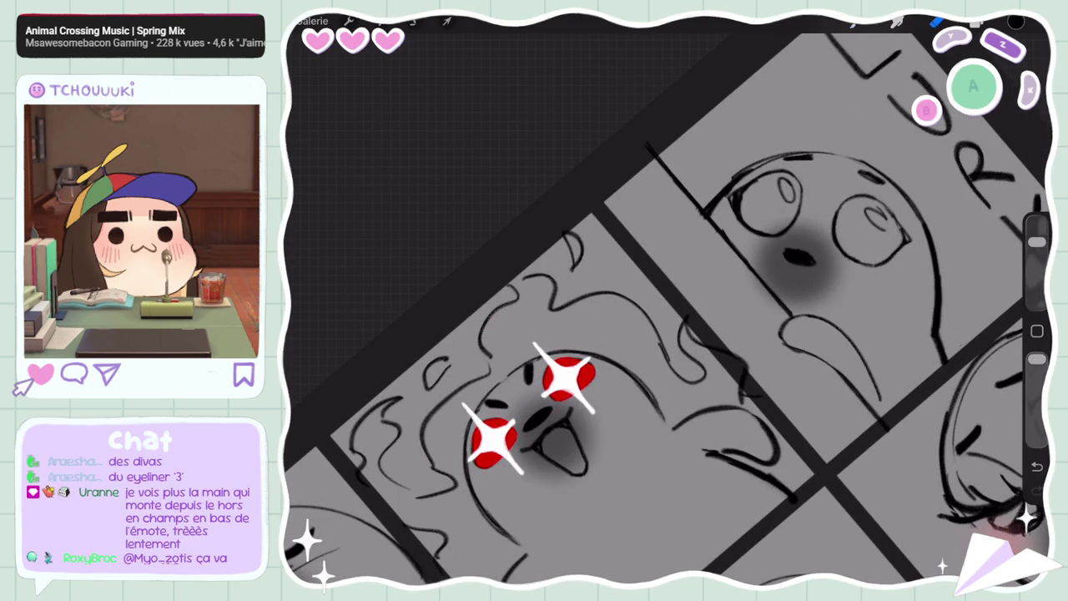
{"action": "left_click_drag", "start_coordinate": [1038, 241], "coordinate": [1038, 268]}
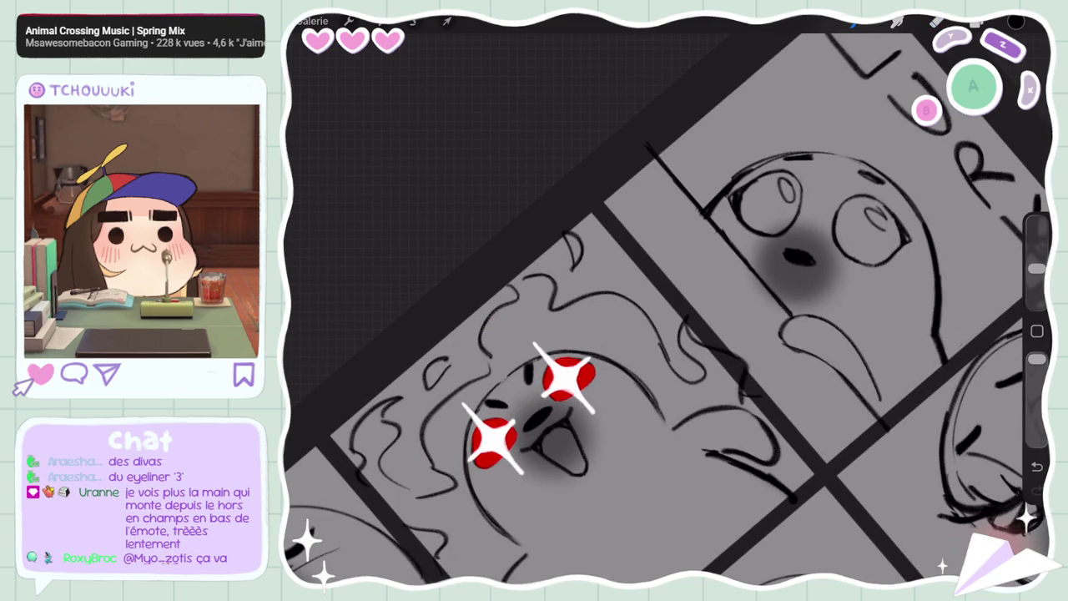
Erase inside the peeking seal's left eye with small eraser and brush touch-ups
{"action": "left_click", "coordinate": [936, 22]}
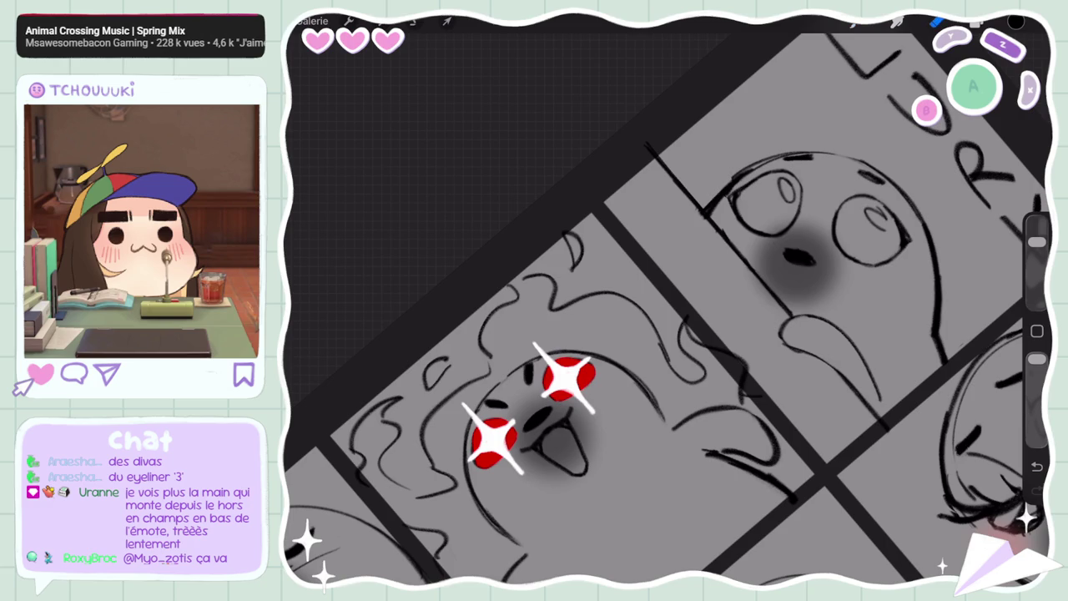
{"action": "left_click_drag", "start_coordinate": [738, 194], "coordinate": [768, 174]}
{"action": "left_click", "coordinate": [853, 23]}
{"action": "left_click", "coordinate": [937, 22]}
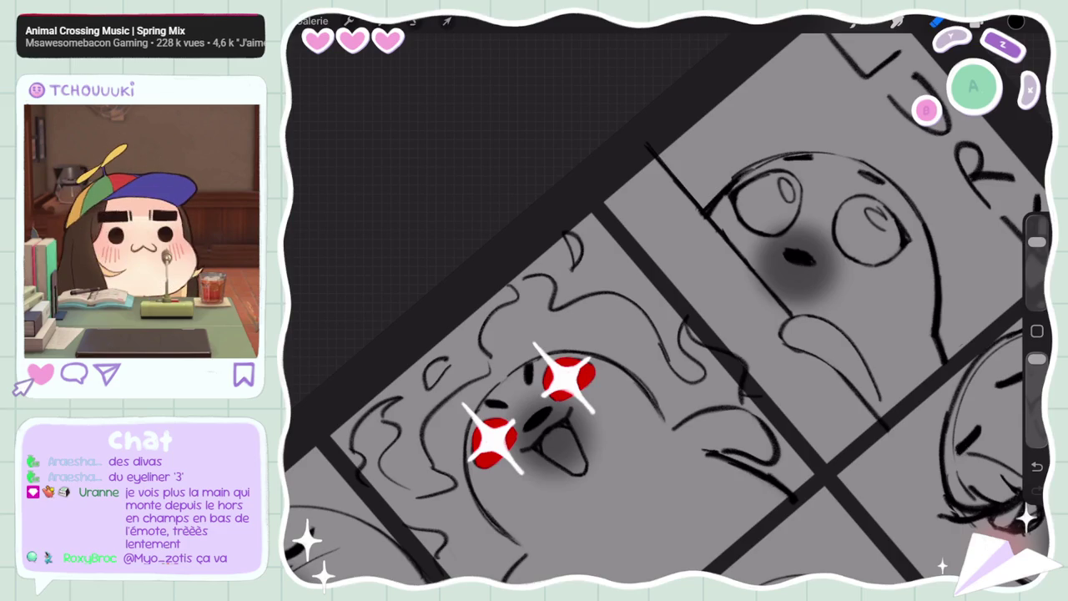
{"action": "scroll", "coordinate": [668, 317], "scroll_direction": "down", "scroll_amount": 3}
{"action": "scroll", "coordinate": [668, 317], "scroll_direction": "down", "scroll_amount": 2}
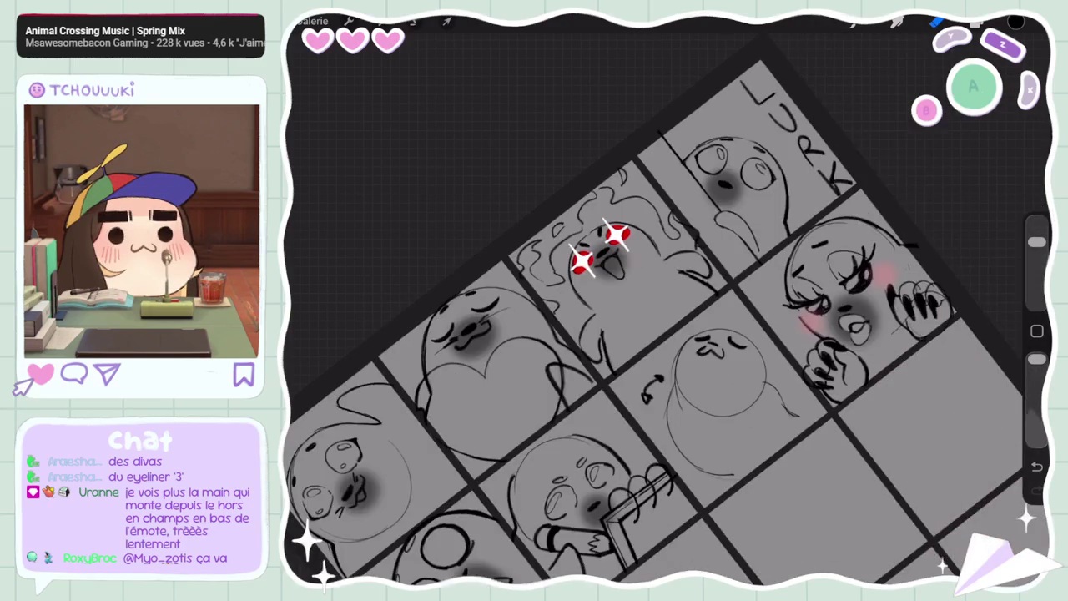
{"action": "scroll", "coordinate": [668, 318], "scroll_direction": "up", "scroll_amount": 5}
{"action": "left_click", "coordinate": [853, 23]}
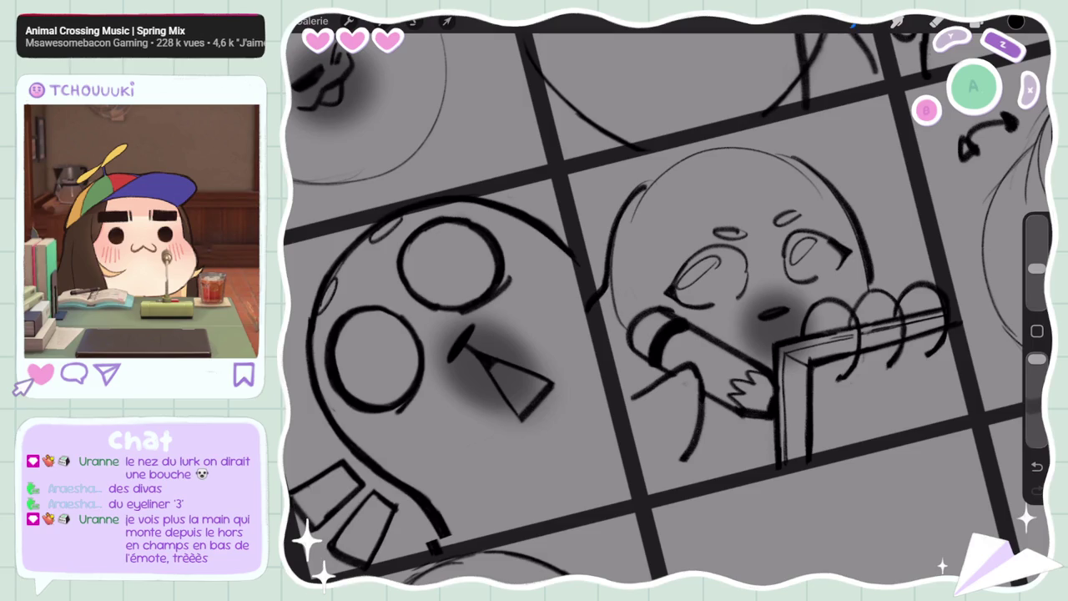
{"action": "left_click", "coordinate": [937, 23]}
{"action": "key", "text": "b"}
{"action": "scroll", "coordinate": [667, 300], "scroll_direction": "down", "scroll_amount": 5}
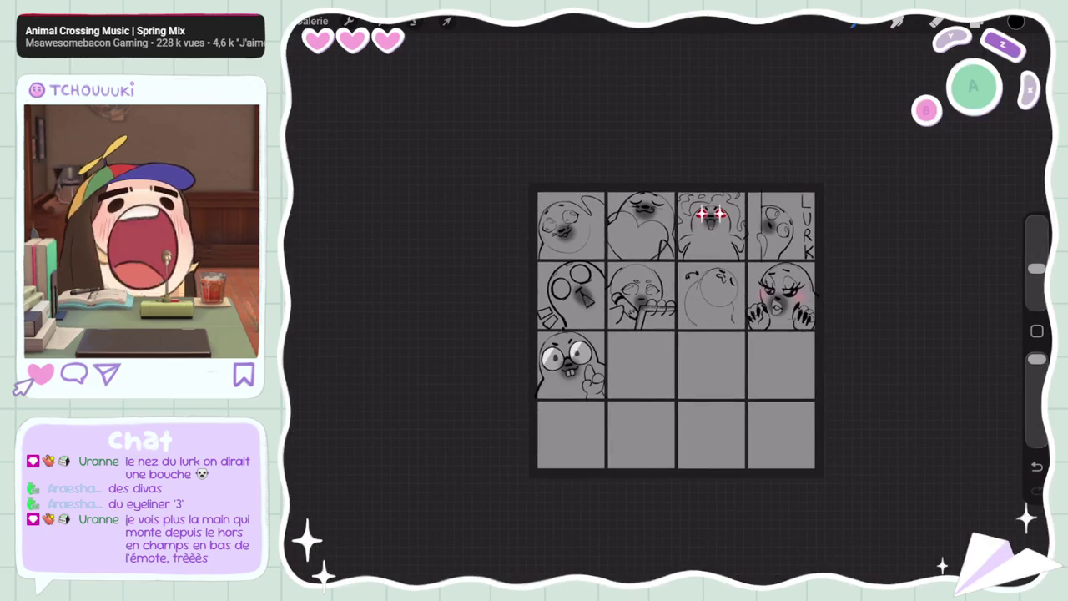
Undo the stray strokes and the extra small mark on the LURK panel
{"action": "scroll", "coordinate": [676, 329], "scroll_direction": "up", "scroll_amount": 3}
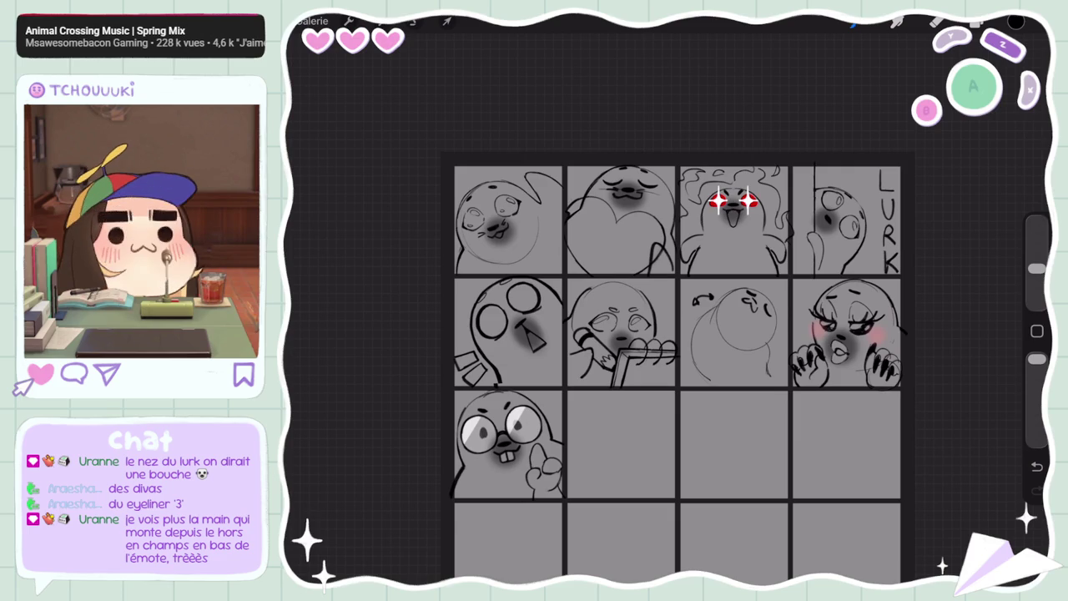
{"action": "scroll", "coordinate": [676, 333], "scroll_direction": "up", "scroll_amount": 3}
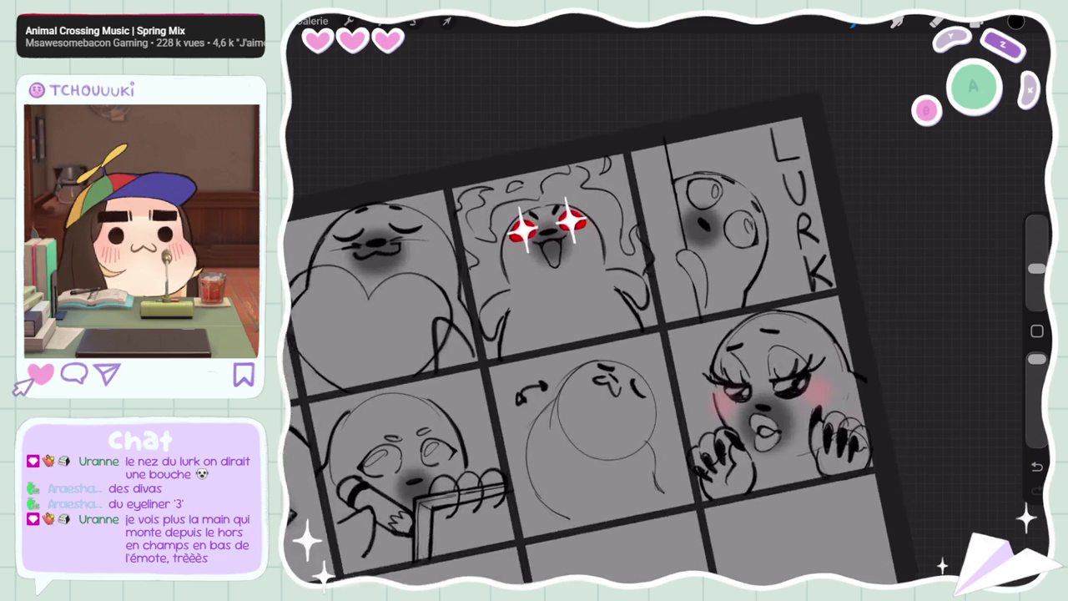
{"action": "scroll", "coordinate": [677, 334], "scroll_direction": "up", "scroll_amount": 2}
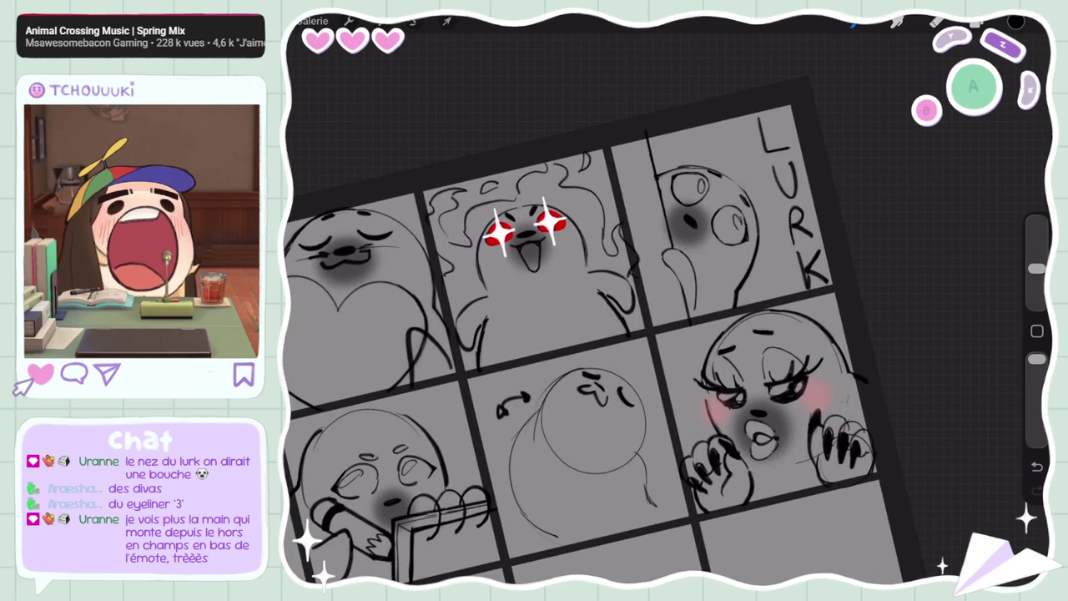
{"action": "left_click", "coordinate": [977, 22]}
{"action": "left_click", "coordinate": [976, 22]}
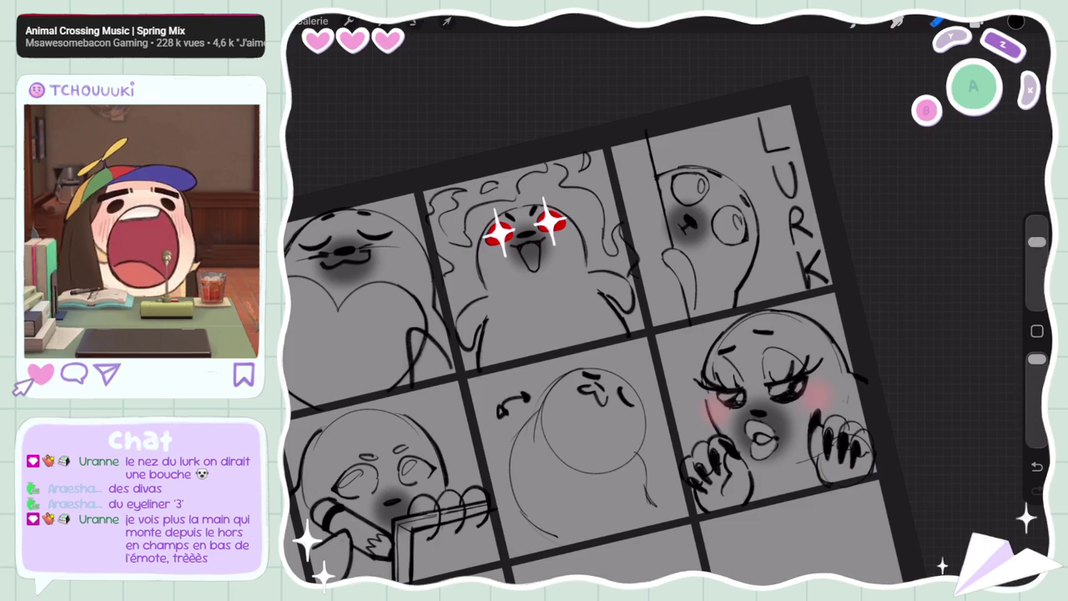
{"action": "key", "text": "ctrl+z"}
{"action": "key", "text": "ctrl+z"}
{"action": "key", "text": "ctrl+shift+z"}
{"action": "key", "text": "ctrl+z"}
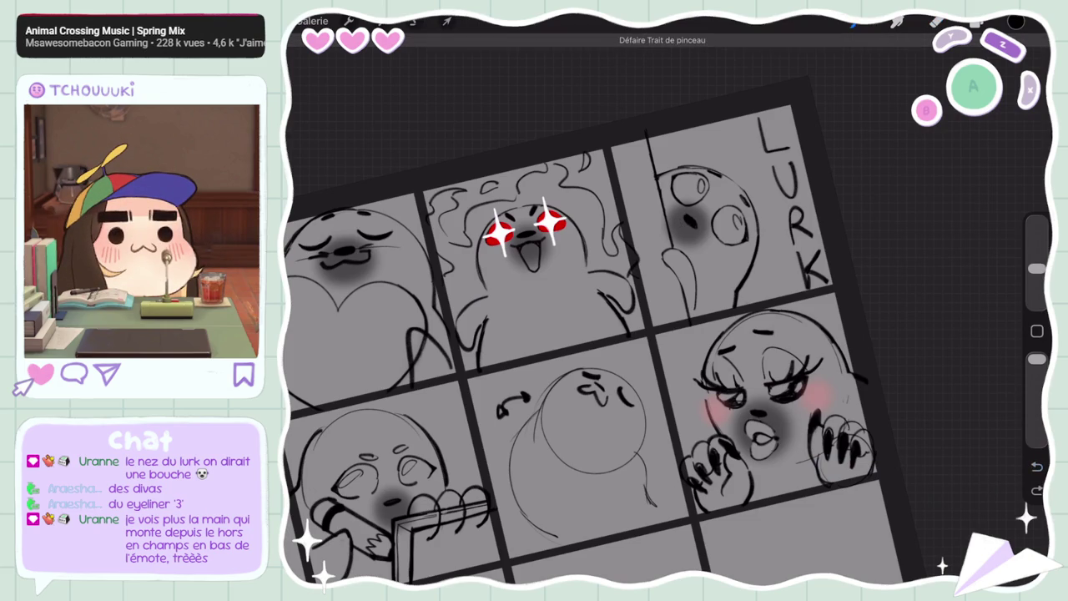
{"action": "key", "text": "ctrl+z"}
{"action": "key", "text": "ctrl+z"}
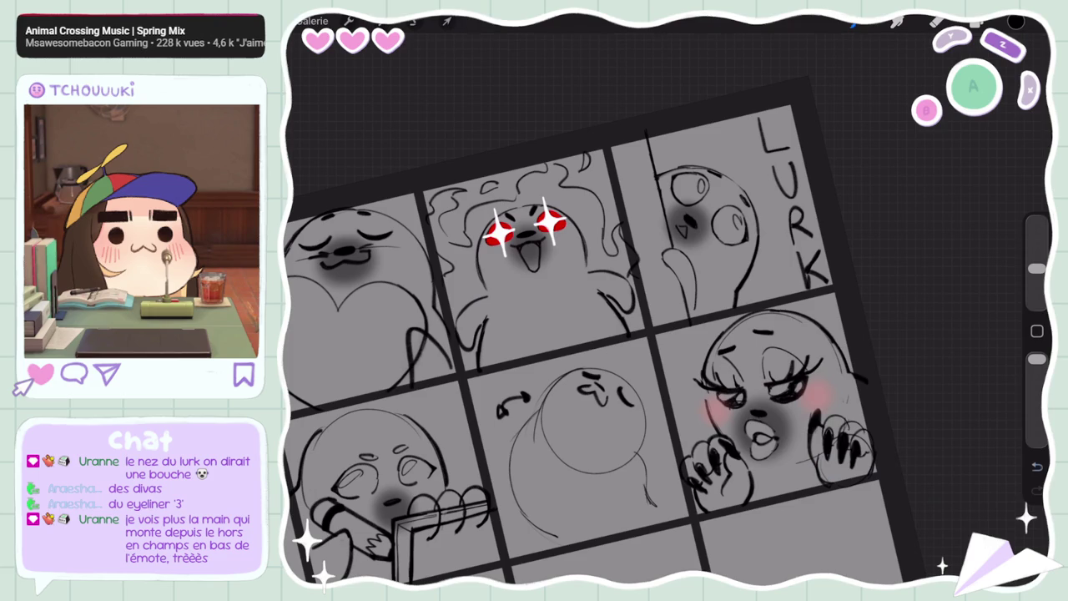
{"action": "key", "text": "ctrl+z"}
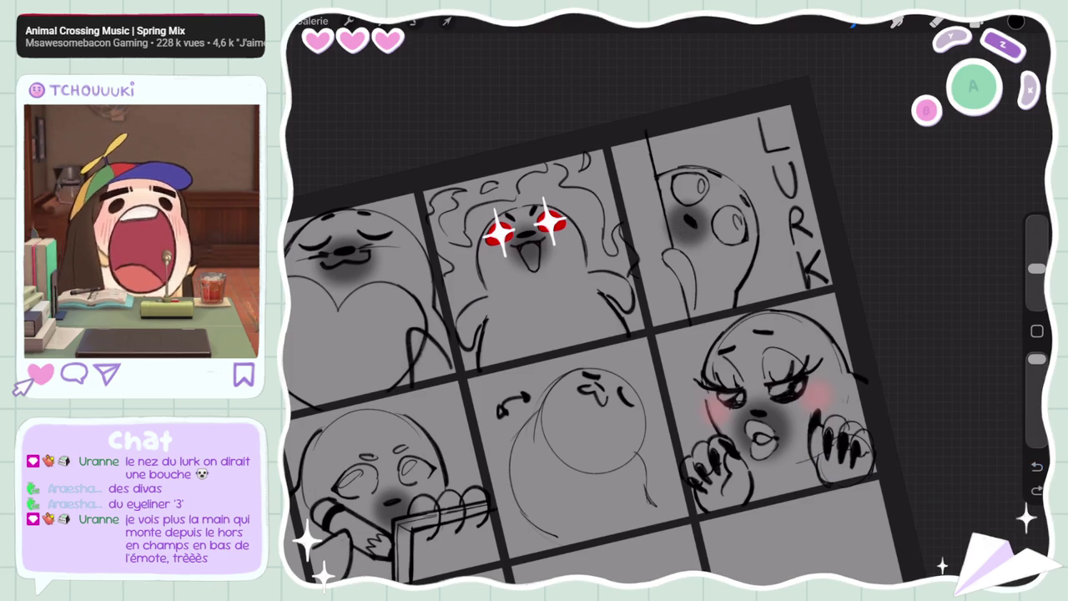
{"action": "left_click", "coordinate": [693, 225]}
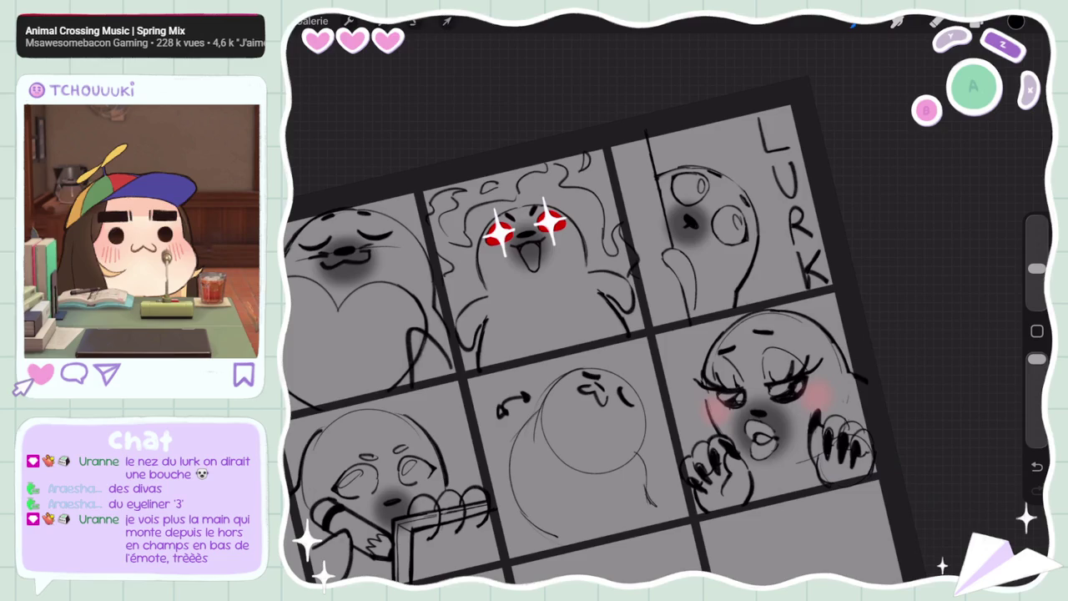
{"action": "key", "text": "ctrl+z"}
Zoom in and out around the emote grid to review the sheet
{"action": "scroll", "coordinate": [677, 317], "scroll_direction": "down", "scroll_amount": 5}
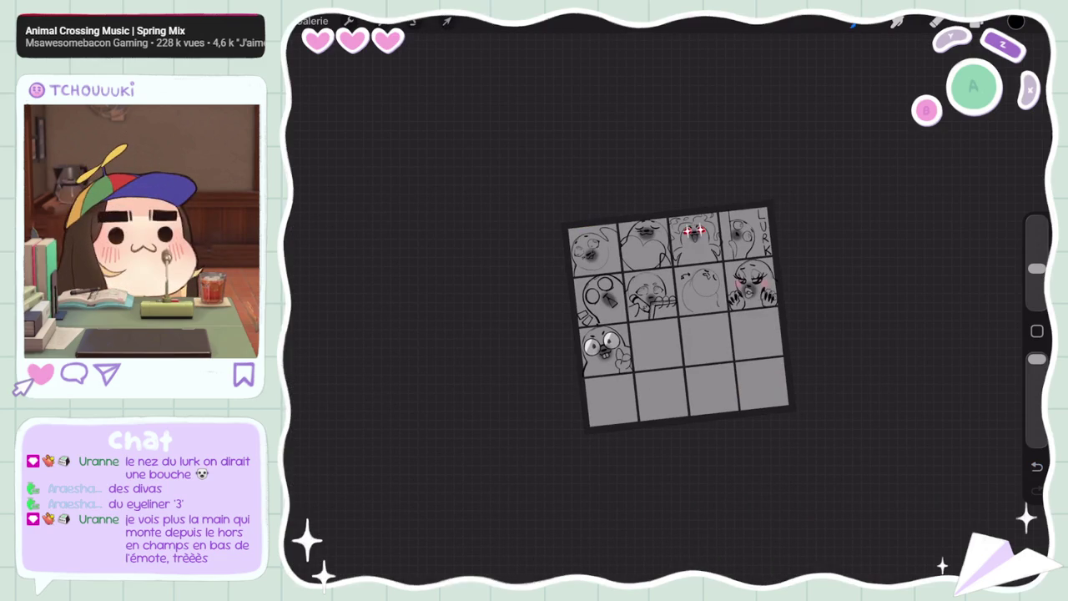
{"action": "scroll", "coordinate": [676, 318], "scroll_direction": "up", "scroll_amount": 3}
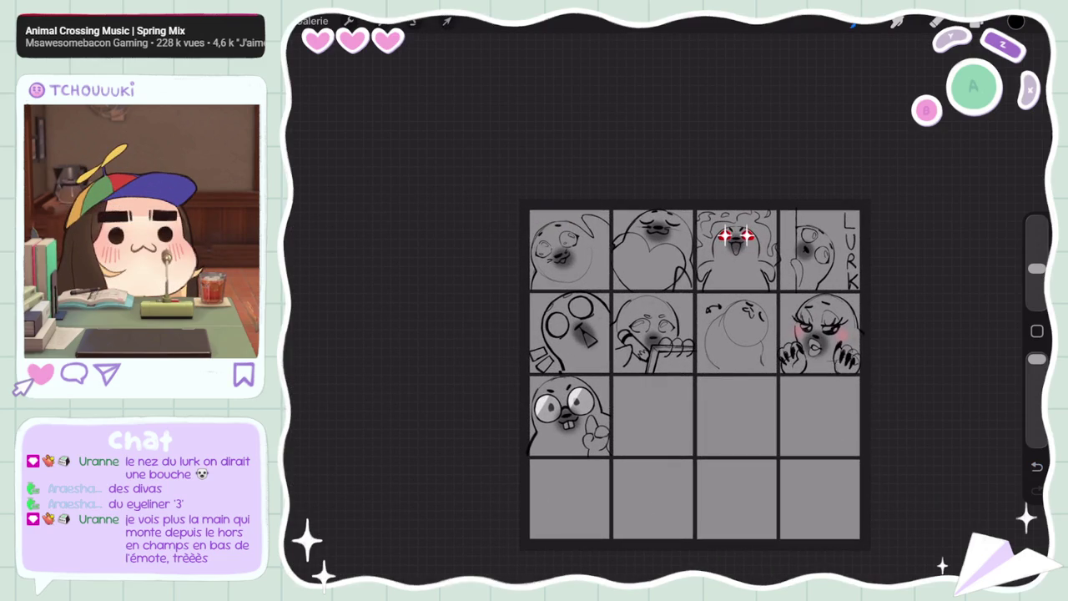
{"action": "scroll", "coordinate": [735, 334], "scroll_direction": "up", "scroll_amount": 3}
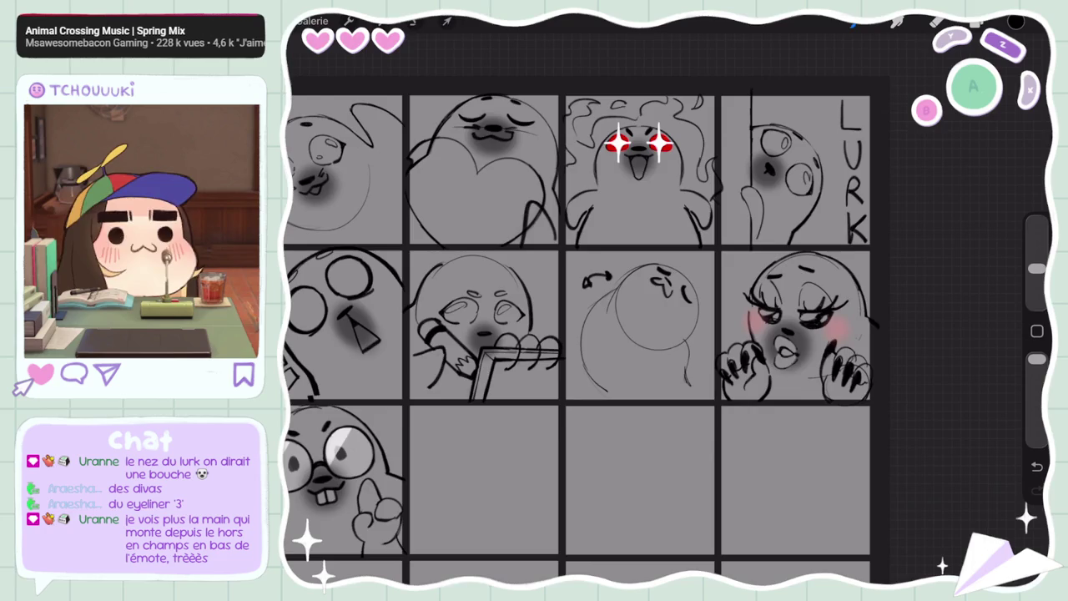
{"action": "scroll", "coordinate": [734, 334], "scroll_direction": "up", "scroll_amount": 3}
{"action": "scroll", "coordinate": [668, 317], "scroll_direction": "down", "scroll_amount": 5}
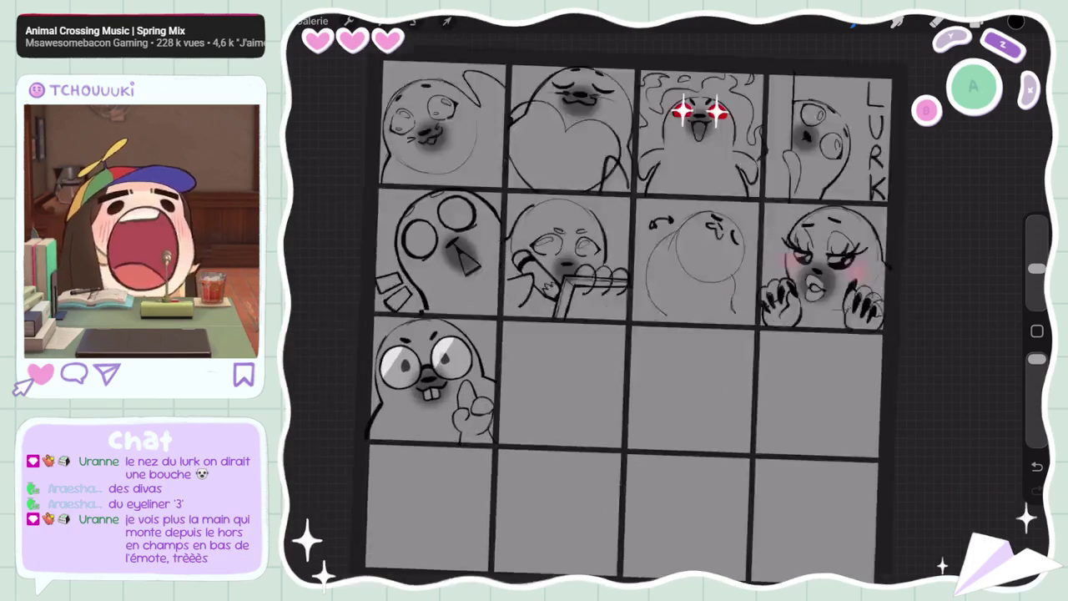
{"action": "scroll", "coordinate": [601, 301], "scroll_direction": "up", "scroll_amount": 3}
{"action": "scroll", "coordinate": [425, 343], "scroll_direction": "up", "scroll_amount": 3}
{"action": "scroll", "coordinate": [426, 342], "scroll_direction": "up", "scroll_amount": 2}
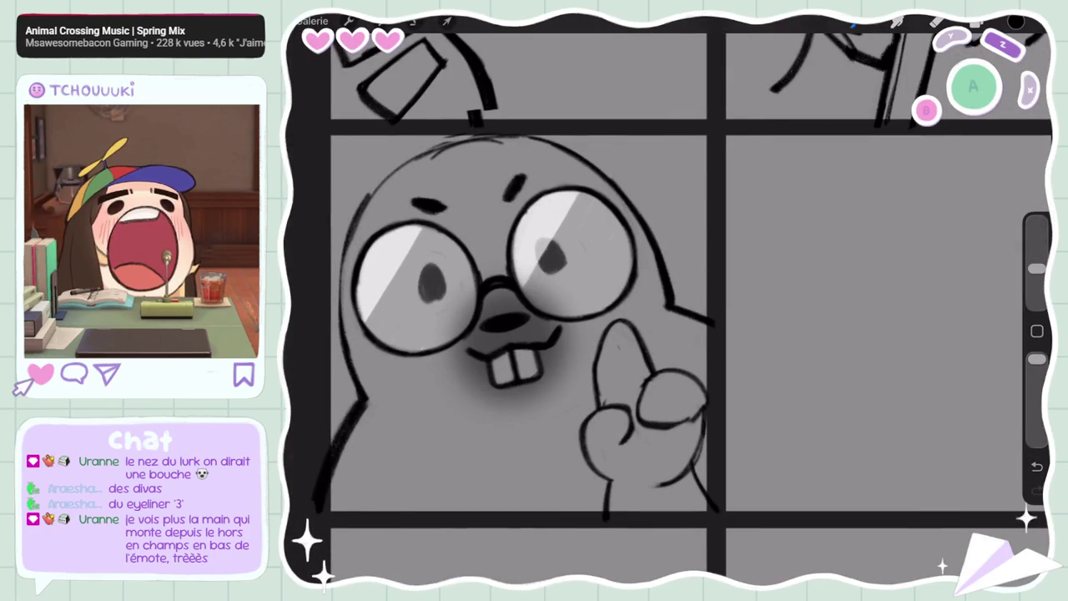
{"action": "scroll", "coordinate": [534, 334], "scroll_direction": "down", "scroll_amount": 2}
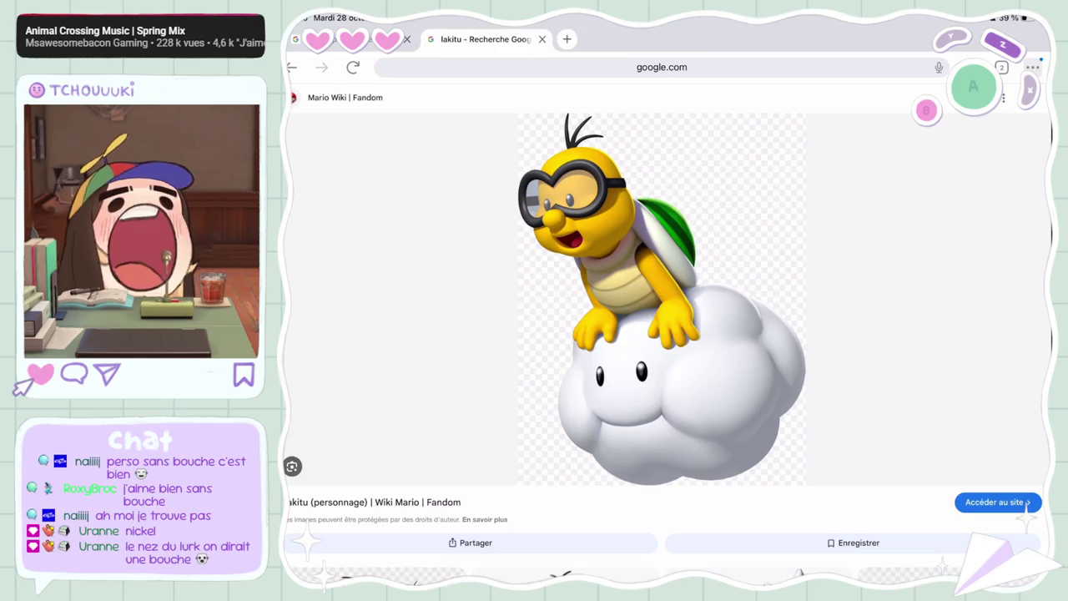
Switch to the browser tab showing the Monty Mole reference image
{"action": "left_click", "coordinate": [351, 38]}
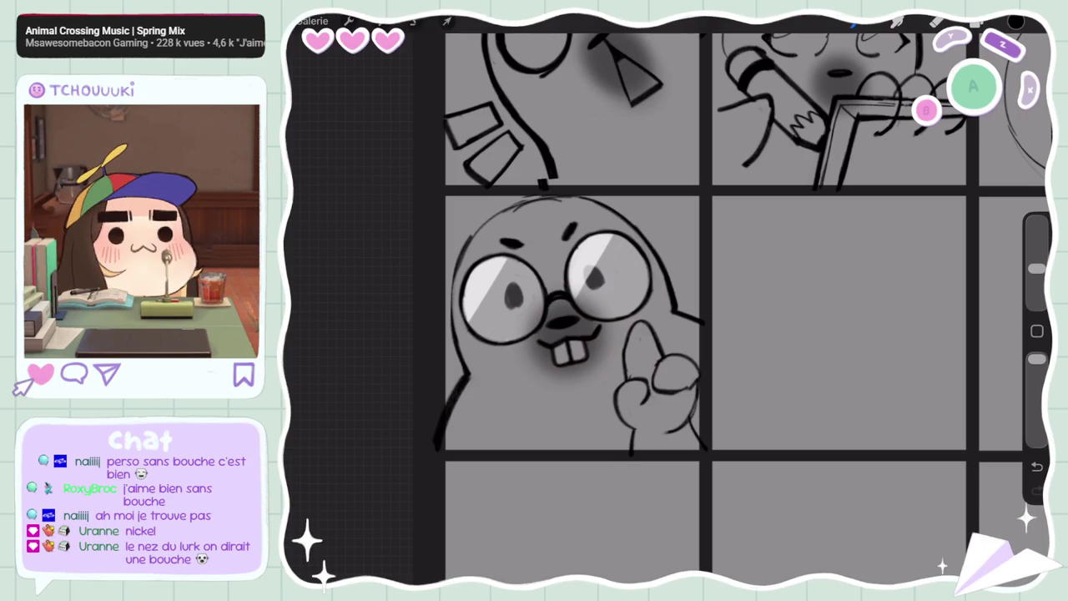
Draw a large round head with a small arm on its right in the empty cell
{"action": "scroll", "coordinate": [735, 309], "scroll_direction": "down", "scroll_amount": 5}
{"action": "scroll", "coordinate": [734, 309], "scroll_direction": "up", "scroll_amount": 4}
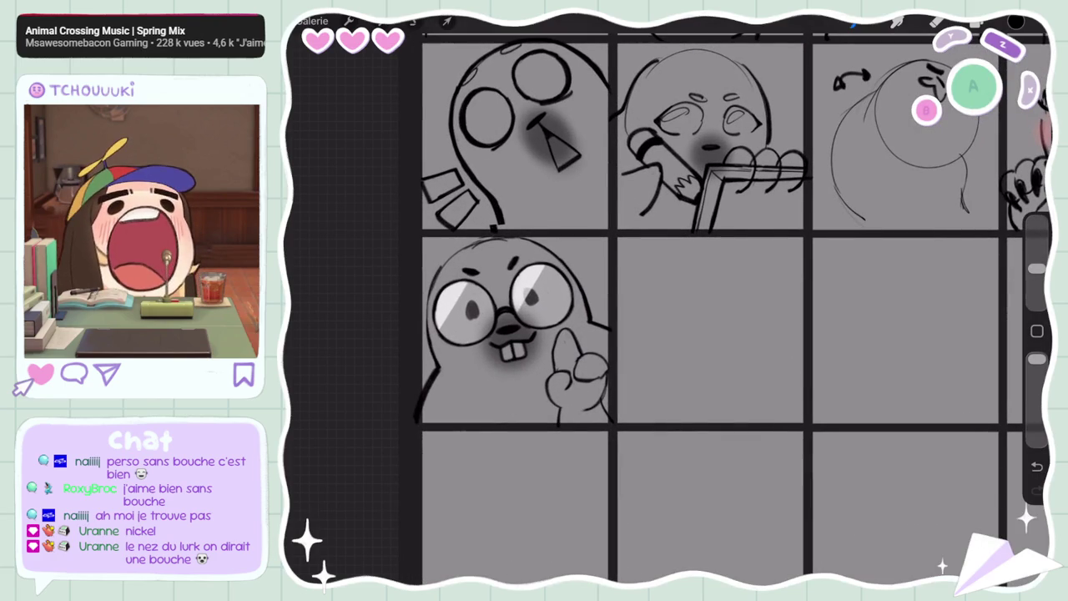
{"action": "scroll", "coordinate": [668, 309], "scroll_direction": "up", "scroll_amount": 2}
{"action": "left_click", "coordinate": [977, 23]}
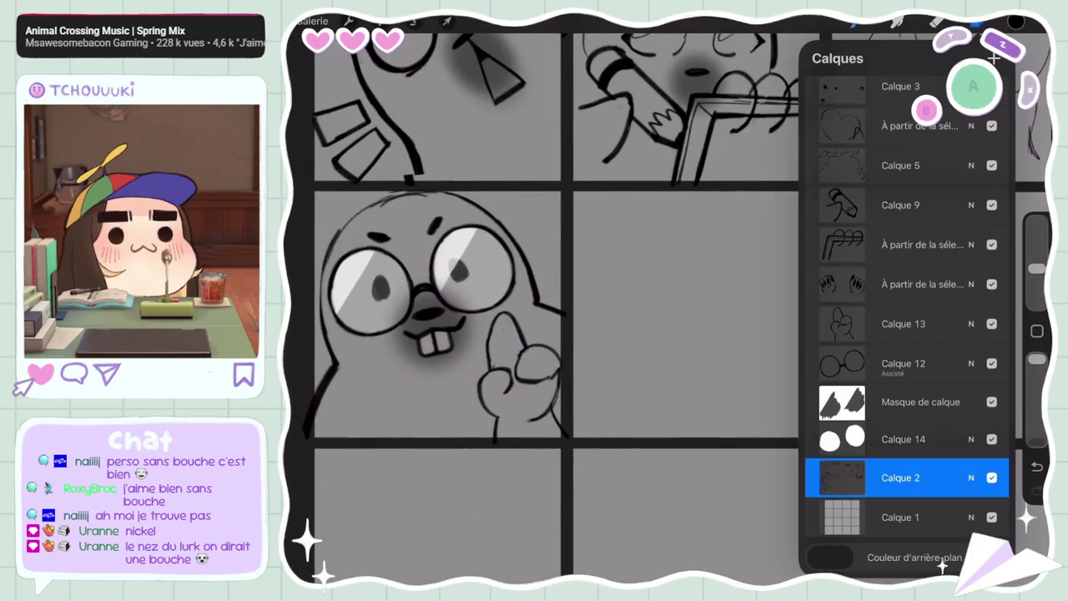
{"action": "left_click", "coordinate": [977, 23]}
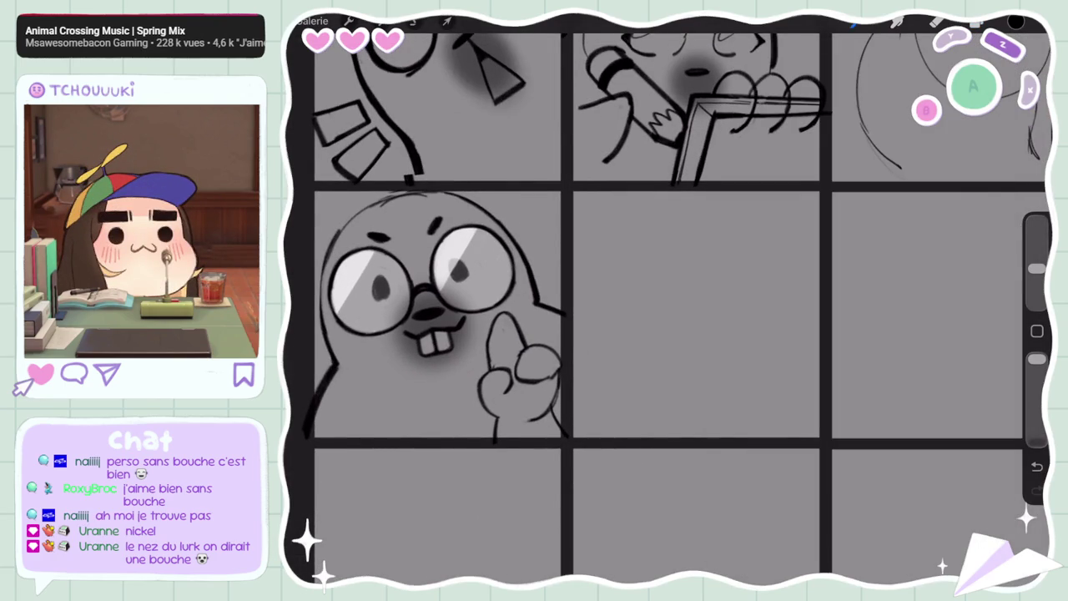
{"action": "scroll", "coordinate": [668, 308], "scroll_direction": "down", "scroll_amount": 2}
{"action": "left_click_drag", "start_coordinate": [652, 266], "coordinate": [825, 248]}
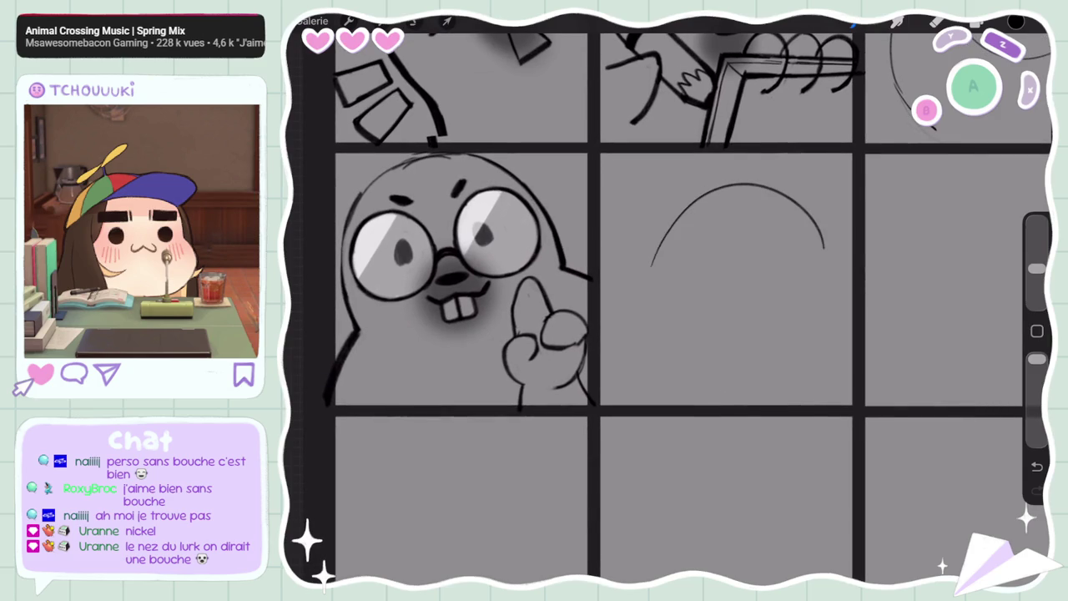
{"action": "key", "text": "ctrl+z"}
{"action": "left_click_drag", "start_coordinate": [636, 255], "coordinate": [702, 349]}
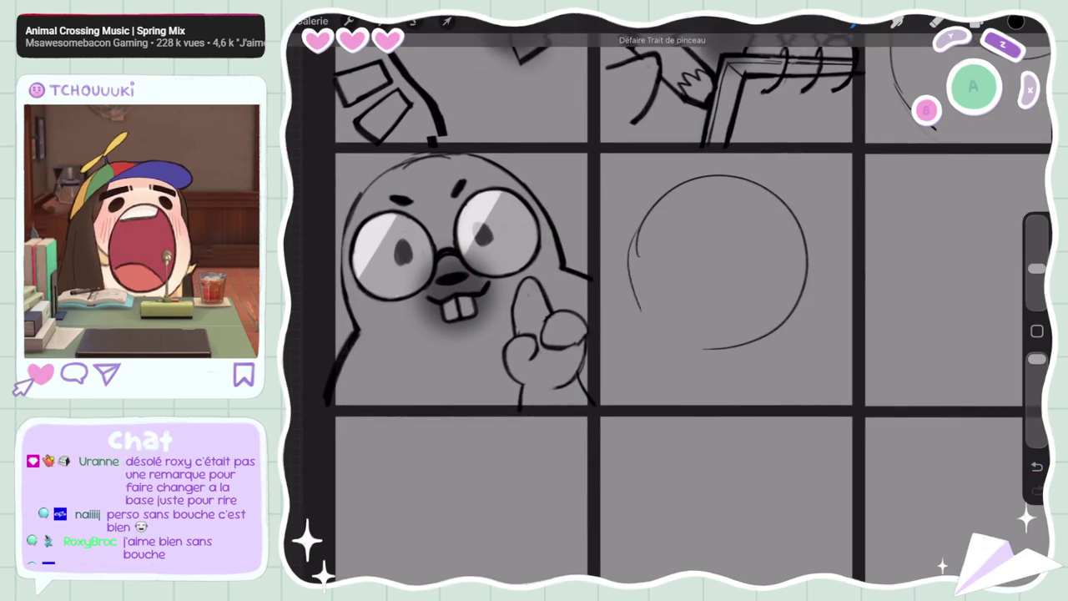
{"action": "mouse_move", "coordinate": [637, 243]}
{"action": "left_mouse_down"}
{"action": "mouse_move", "coordinate": [687, 349]}
{"action": "mouse_move", "coordinate": [644, 372]}
{"action": "left_mouse_up"}
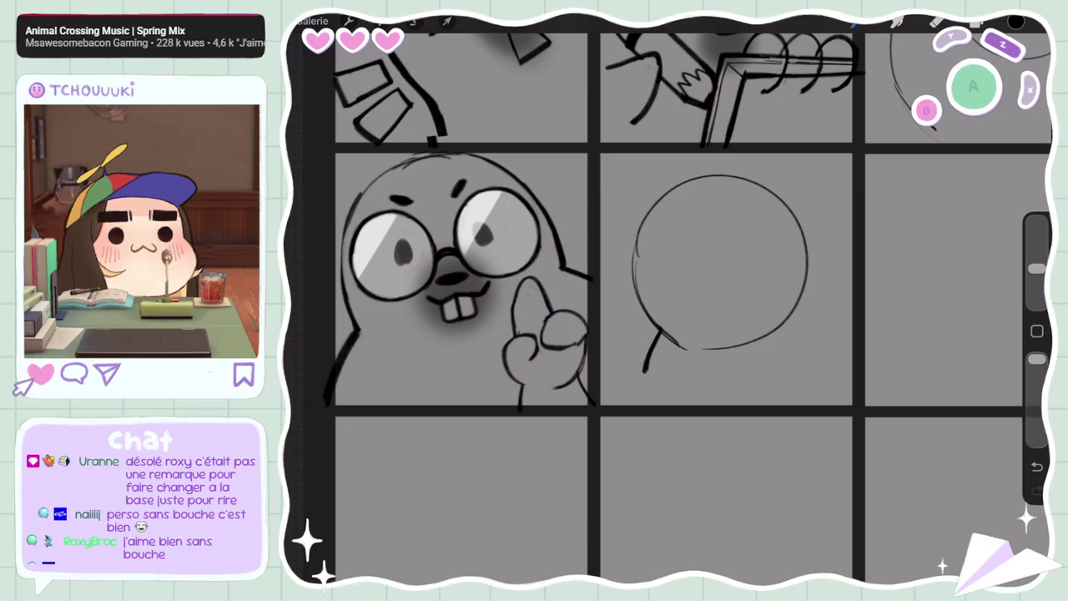
{"action": "left_click_drag", "start_coordinate": [805, 287], "coordinate": [845, 318]}
Add both eyes, two eyebrows and a small nose to the round face
{"action": "left_click_drag", "start_coordinate": [724, 234], "coordinate": [770, 284]}
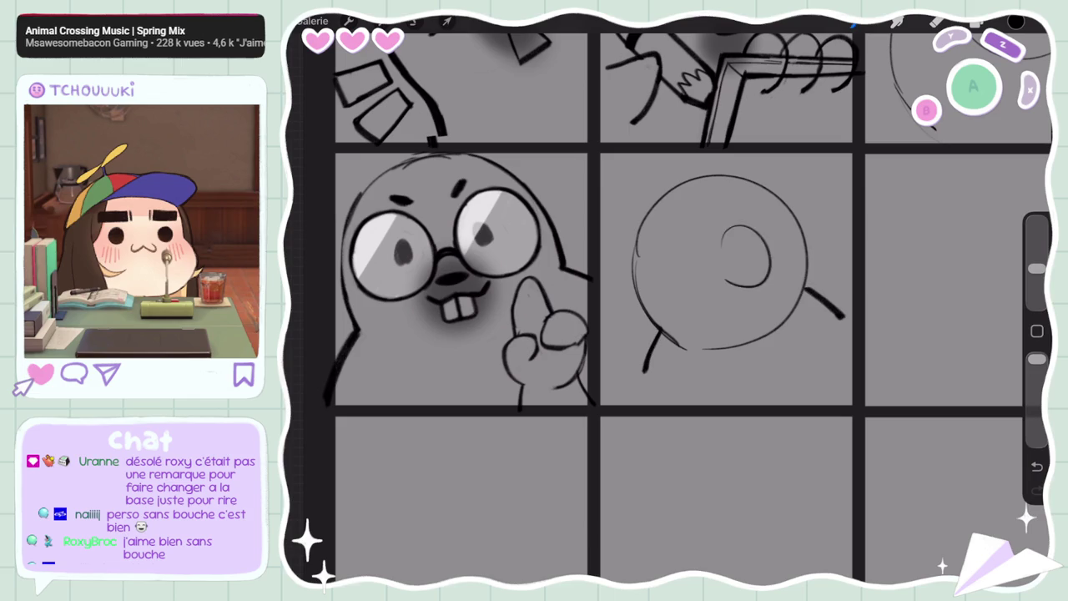
{"action": "key", "text": "ctrl+z"}
{"action": "mouse_move", "coordinate": [726, 233]}
{"action": "left_mouse_down"}
{"action": "mouse_move", "coordinate": [772, 280]}
{"action": "mouse_move", "coordinate": [743, 249]}
{"action": "mouse_move", "coordinate": [762, 261]}
{"action": "mouse_move", "coordinate": [735, 287]}
{"action": "left_mouse_up"}
{"action": "key", "text": "ctrl+z"}
{"action": "key", "text": "ctrl+z"}
{"action": "mouse_move", "coordinate": [648, 267]}
{"action": "left_mouse_down"}
{"action": "mouse_move", "coordinate": [680, 265]}
{"action": "mouse_move", "coordinate": [672, 289]}
{"action": "mouse_move", "coordinate": [720, 308]}
{"action": "left_mouse_up"}
{"action": "key", "text": "ctrl+z"}
{"action": "key", "text": "ctrl+z"}
{"action": "left_click_drag", "start_coordinate": [714, 224], "coordinate": [734, 226]}
{"action": "left_click_drag", "start_coordinate": [661, 226], "coordinate": [674, 225]}
{"action": "left_click_drag", "start_coordinate": [690, 288], "coordinate": [707, 294]}
{"action": "key", "text": "ctrl+z"}
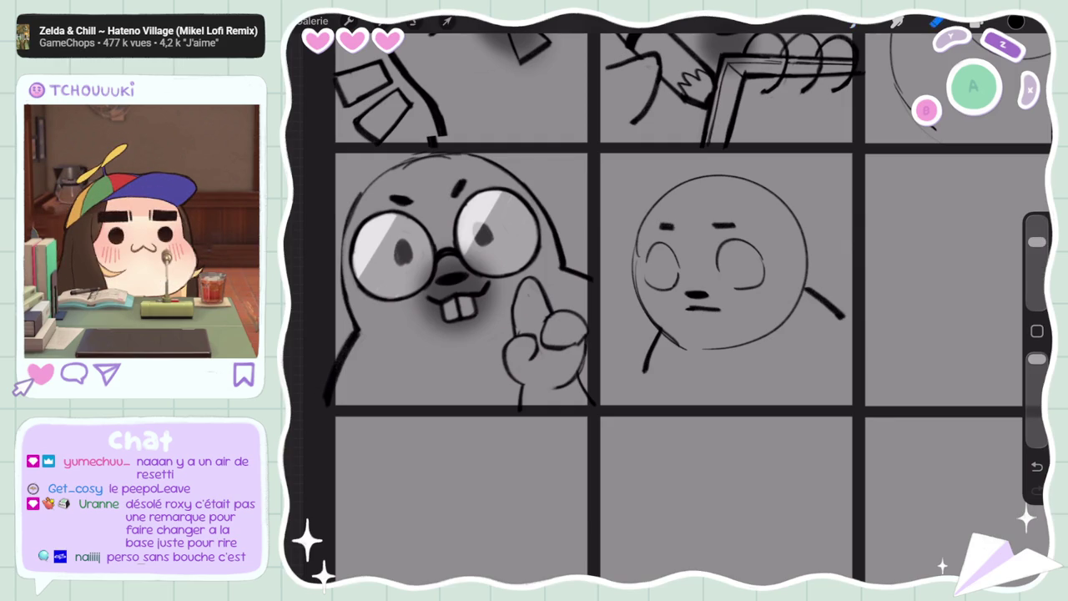
{"action": "key", "text": "b"}
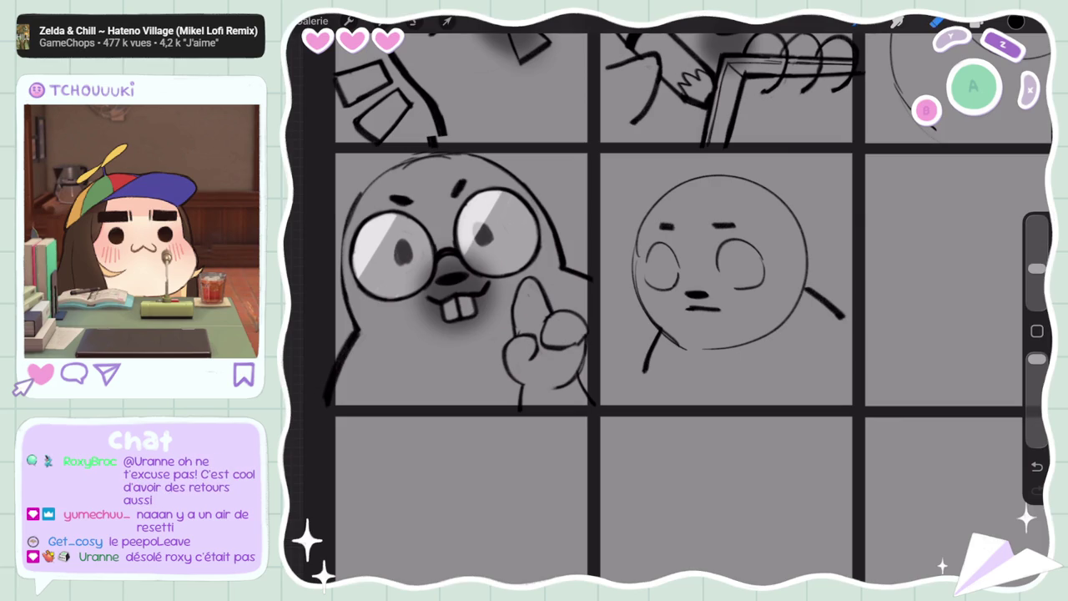
{"action": "key", "text": "e"}
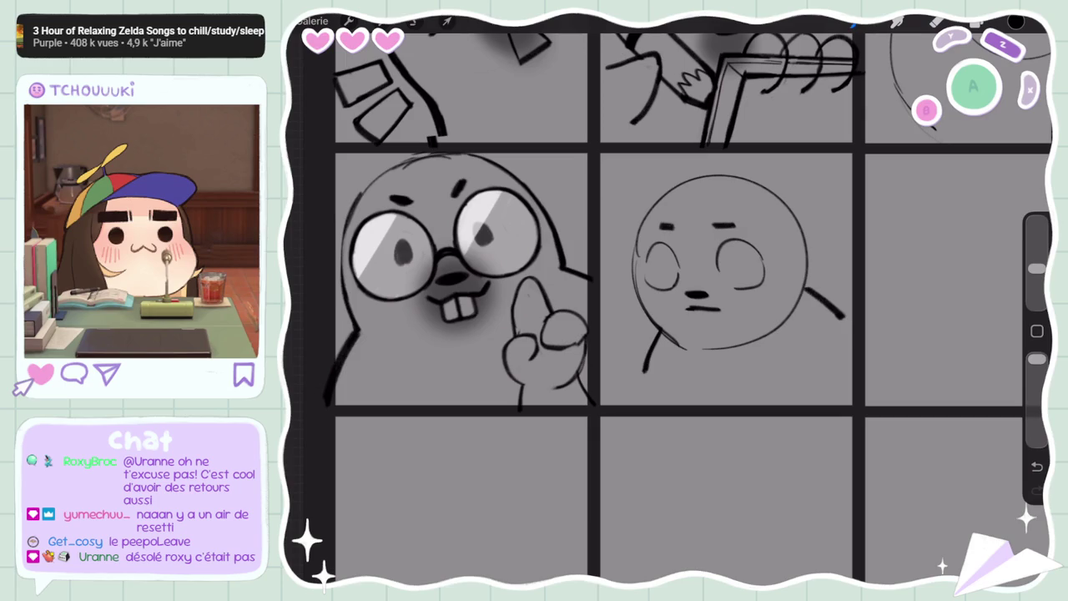
{"action": "scroll", "coordinate": [668, 301], "scroll_direction": "down", "scroll_amount": 2}
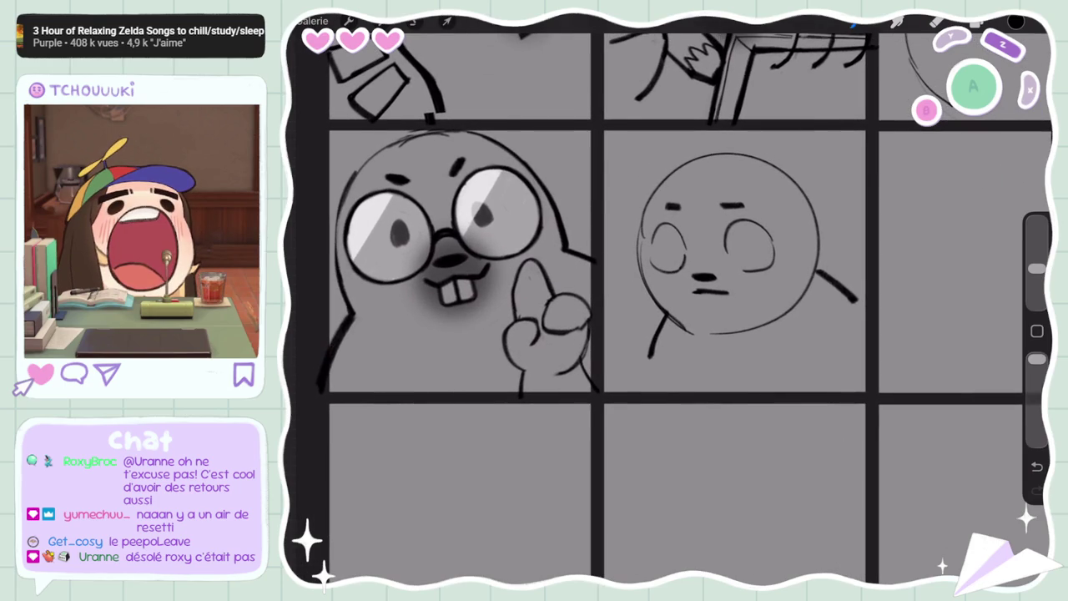
Draw dark pupils in both eyes, then erase those eye strokes
{"action": "left_click_drag", "start_coordinate": [772, 237], "coordinate": [781, 257]}
{"action": "left_click_drag", "start_coordinate": [648, 233], "coordinate": [645, 259]}
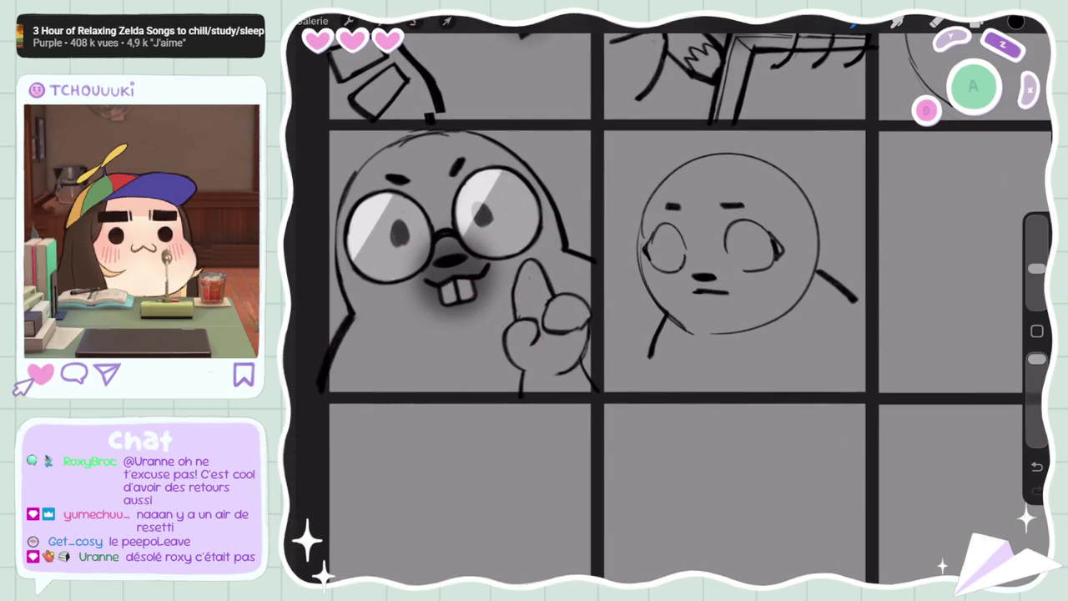
{"action": "left_click_drag", "start_coordinate": [740, 224], "coordinate": [742, 253]}
{"action": "left_click_drag", "start_coordinate": [664, 230], "coordinate": [663, 321]}
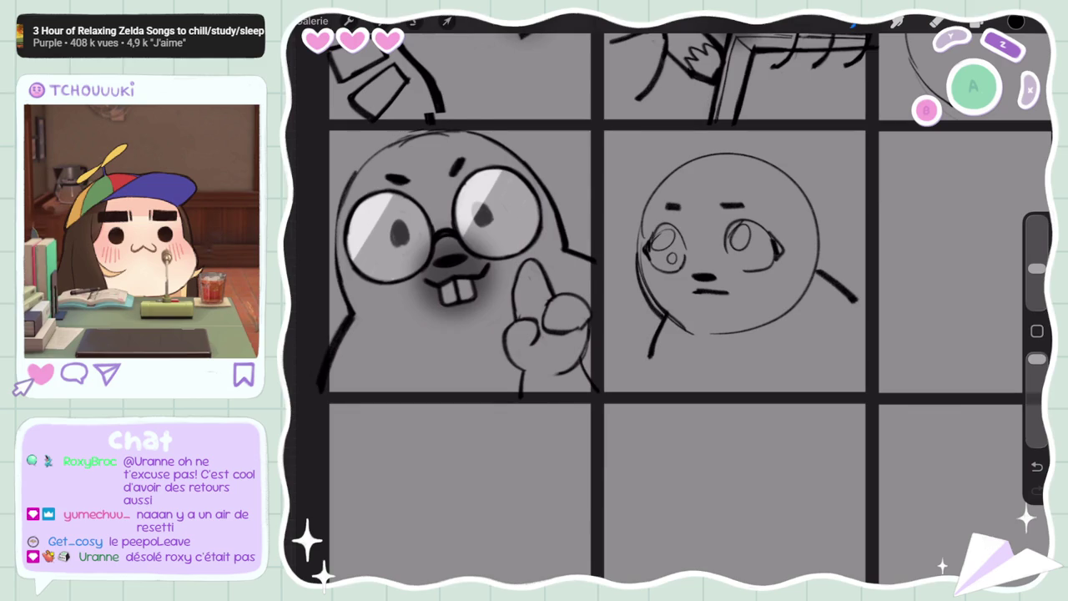
{"action": "left_click", "coordinate": [937, 21]}
{"action": "left_click_drag", "start_coordinate": [684, 257], "coordinate": [665, 272]}
{"action": "mouse_move", "coordinate": [666, 226]}
{"action": "left_mouse_down"}
{"action": "mouse_move", "coordinate": [653, 268]}
{"action": "mouse_move", "coordinate": [643, 263]}
{"action": "left_mouse_up"}
{"action": "left_click_drag", "start_coordinate": [728, 222], "coordinate": [738, 248]}
{"action": "mouse_move", "coordinate": [747, 222]}
{"action": "left_mouse_down"}
{"action": "mouse_move", "coordinate": [782, 267]}
{"action": "mouse_move", "coordinate": [728, 251]}
{"action": "left_mouse_up"}
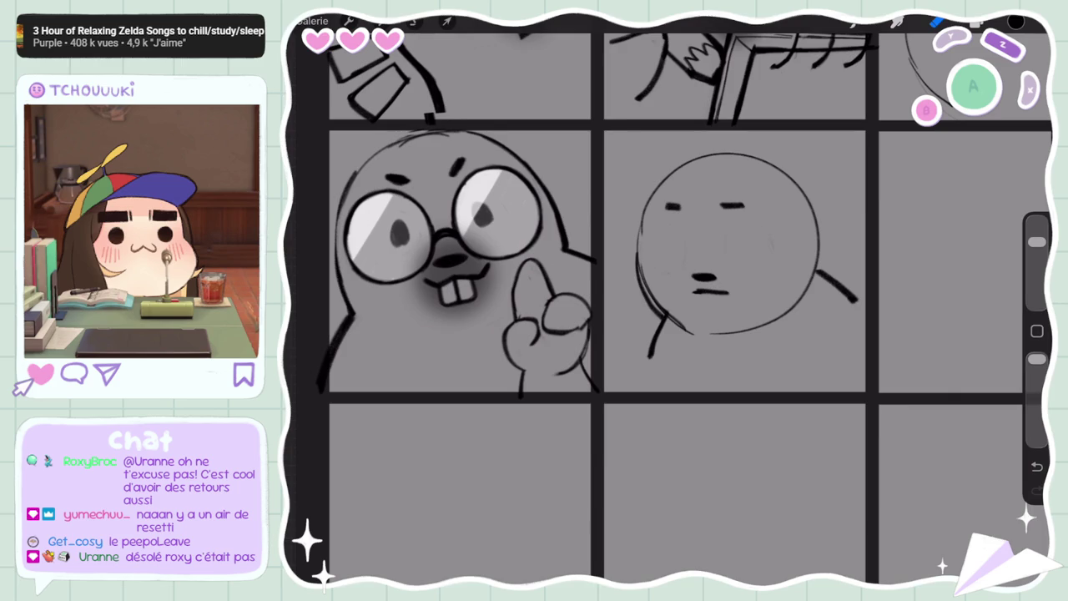
Redraw both eyes as ovals with thick vertical pupil lines
{"action": "left_click", "coordinate": [897, 22]}
{"action": "left_click_drag", "start_coordinate": [1037, 242], "coordinate": [1037, 268]}
{"action": "mouse_move", "coordinate": [756, 233]}
{"action": "left_mouse_down"}
{"action": "mouse_move", "coordinate": [728, 247]}
{"action": "mouse_move", "coordinate": [757, 259]}
{"action": "left_mouse_up"}
{"action": "mouse_move", "coordinate": [654, 238]}
{"action": "left_mouse_down"}
{"action": "mouse_move", "coordinate": [676, 233]}
{"action": "mouse_move", "coordinate": [647, 251]}
{"action": "left_mouse_up"}
{"action": "mouse_move", "coordinate": [648, 252]}
{"action": "left_mouse_down"}
{"action": "mouse_move", "coordinate": [696, 249]}
{"action": "mouse_move", "coordinate": [676, 263]}
{"action": "left_mouse_up"}
{"action": "left_click_drag", "start_coordinate": [755, 227], "coordinate": [758, 262]}
{"action": "left_click_drag", "start_coordinate": [679, 232], "coordinate": [681, 264]}
{"action": "mouse_move", "coordinate": [684, 236]}
{"action": "left_mouse_down"}
{"action": "mouse_move", "coordinate": [683, 262]}
{"action": "mouse_move", "coordinate": [674, 262]}
{"action": "left_mouse_up"}
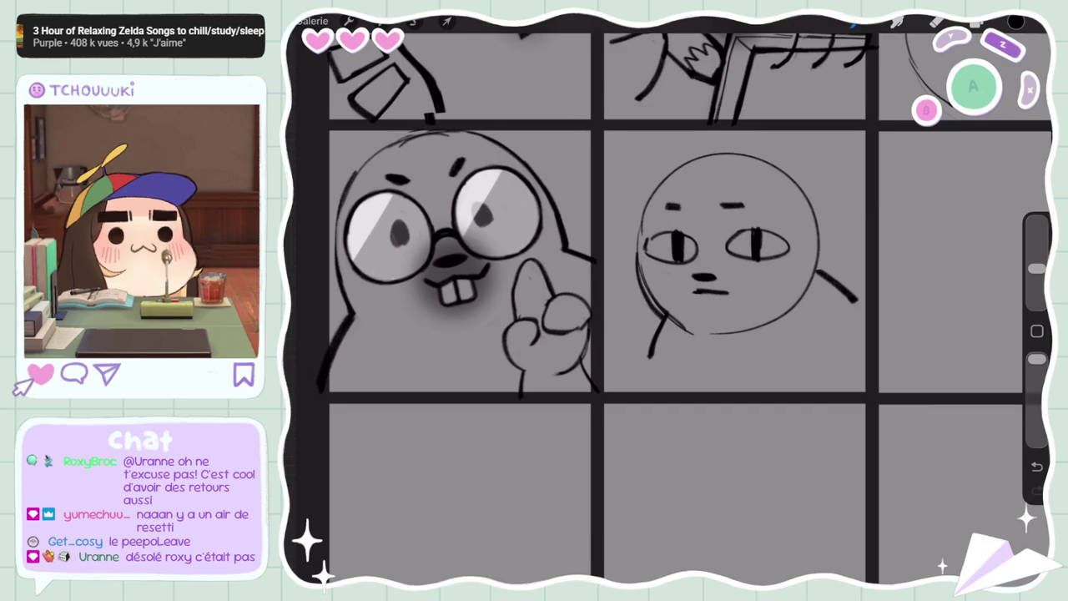
Redraw the line below the round face with a thinner brush
{"action": "scroll", "coordinate": [668, 300], "scroll_direction": "down", "scroll_amount": 5}
{"action": "scroll", "coordinate": [668, 301], "scroll_direction": "up", "scroll_amount": 5}
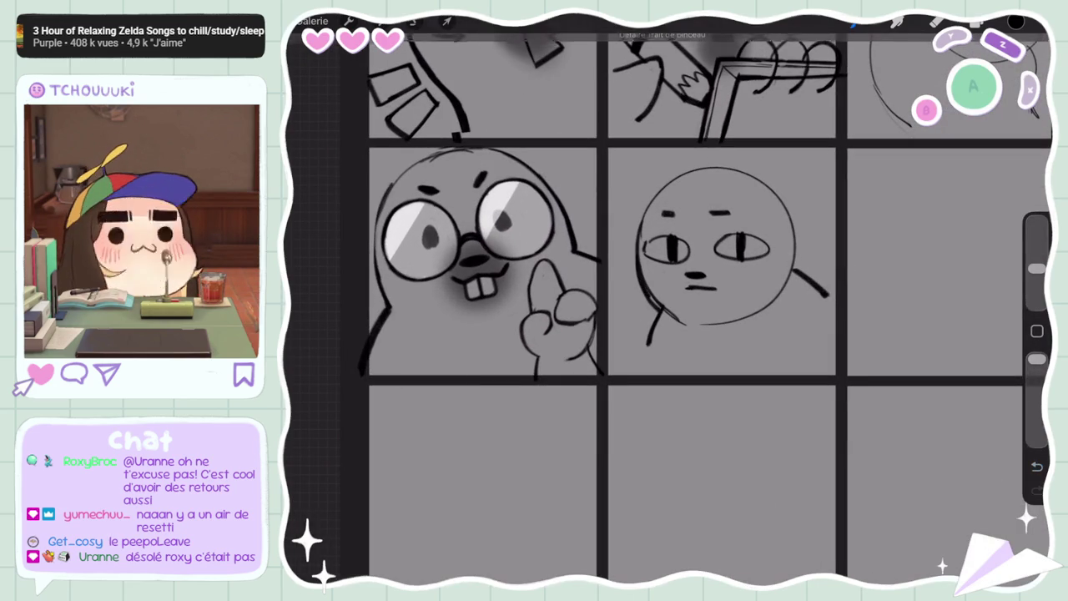
{"action": "mouse_move", "coordinate": [672, 291]}
{"action": "left_mouse_down"}
{"action": "mouse_move", "coordinate": [651, 316]}
{"action": "mouse_move", "coordinate": [650, 342]}
{"action": "left_mouse_up"}
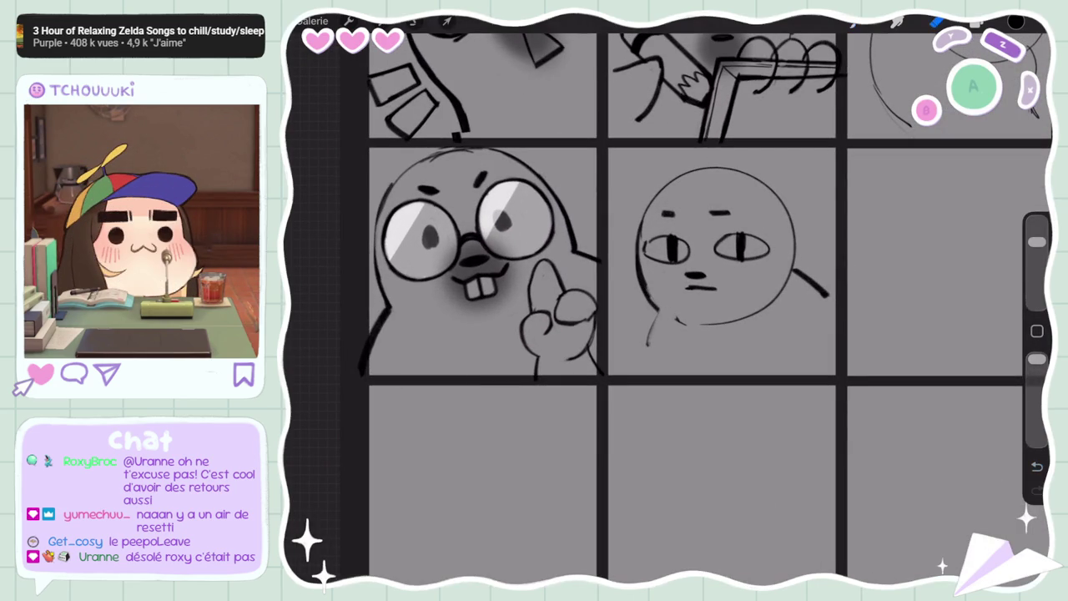
{"action": "left_click_drag", "start_coordinate": [1038, 242], "coordinate": [1037, 267]}
{"action": "left_click_drag", "start_coordinate": [653, 311], "coordinate": [641, 351]}
{"action": "scroll", "coordinate": [667, 301], "scroll_direction": "down", "scroll_amount": 3}
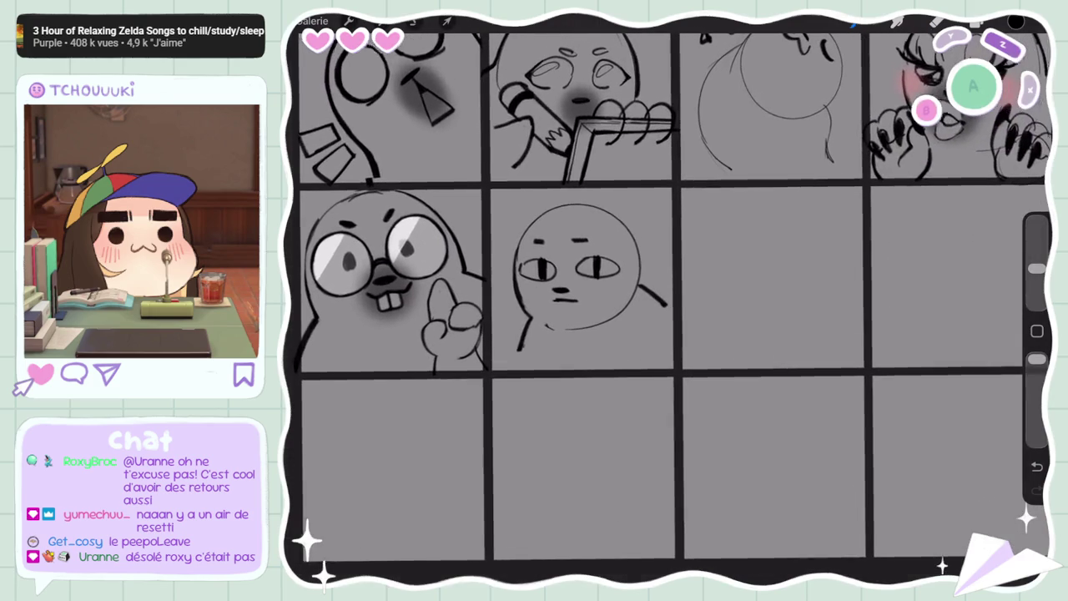
Copy the round seal face onto a new layer and shift it right into the next panel
{"action": "left_click", "coordinate": [415, 21]}
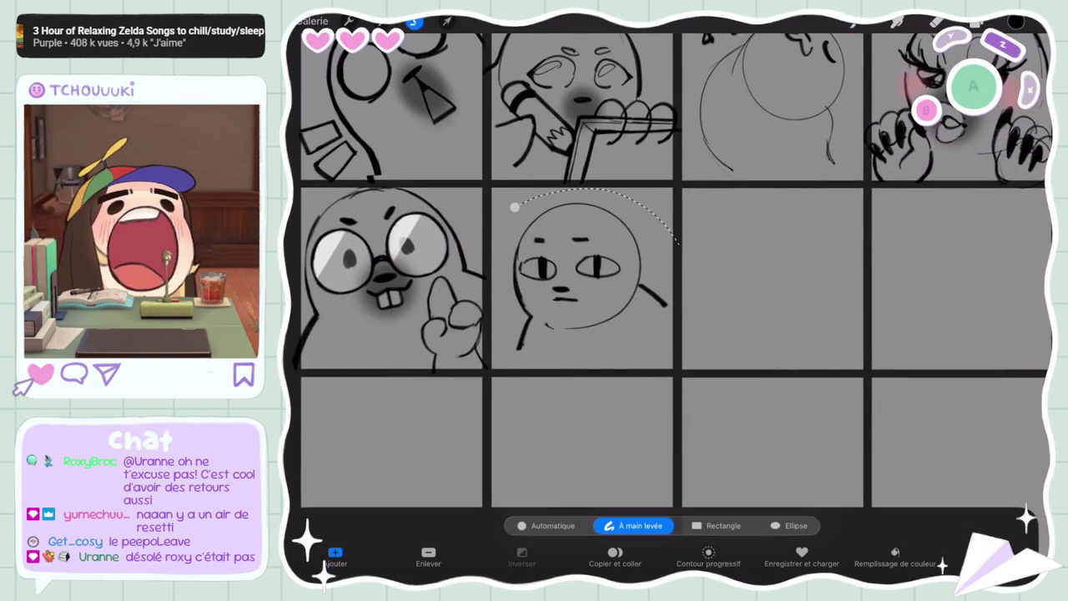
{"action": "left_click", "coordinate": [615, 553]}
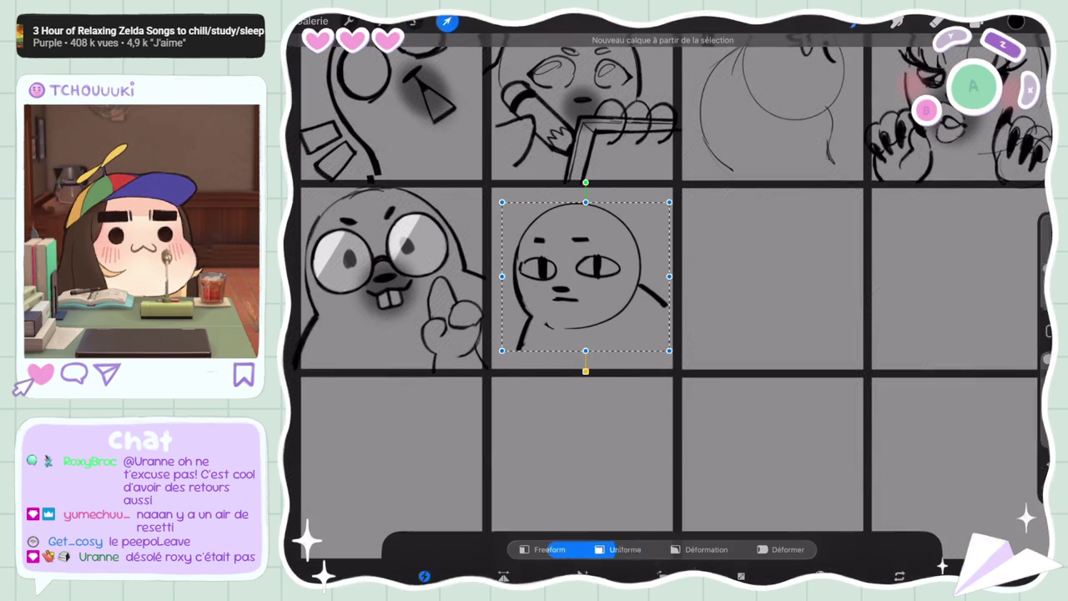
{"action": "left_click_drag", "start_coordinate": [584, 276], "coordinate": [779, 273]}
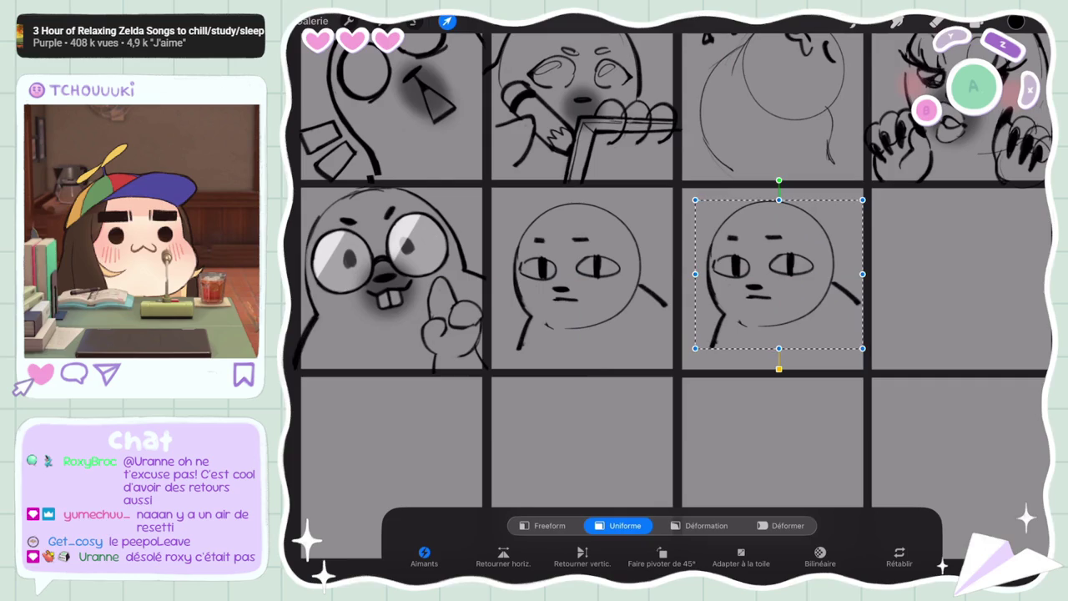
{"action": "left_click_drag", "start_coordinate": [779, 273], "coordinate": [767, 274]}
On Calque 2, lasso and transform the second face, then erase its old eyes
{"action": "left_click", "coordinate": [976, 21]}
{"action": "left_click", "coordinate": [901, 478]}
{"action": "left_click", "coordinate": [413, 21]}
{"action": "left_click", "coordinate": [519, 198]}
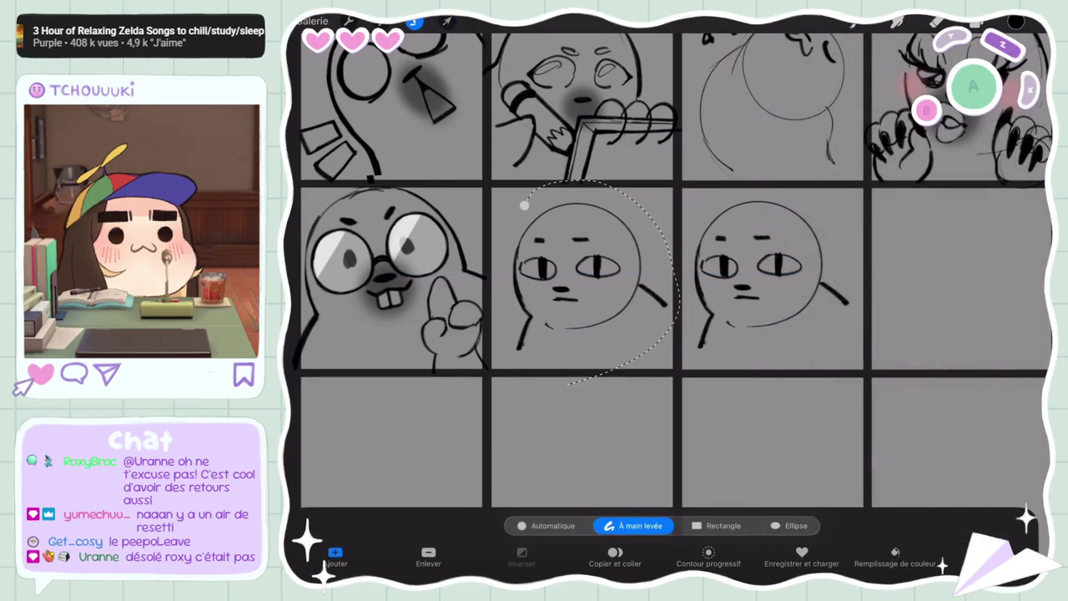
{"action": "left_click", "coordinate": [448, 21]}
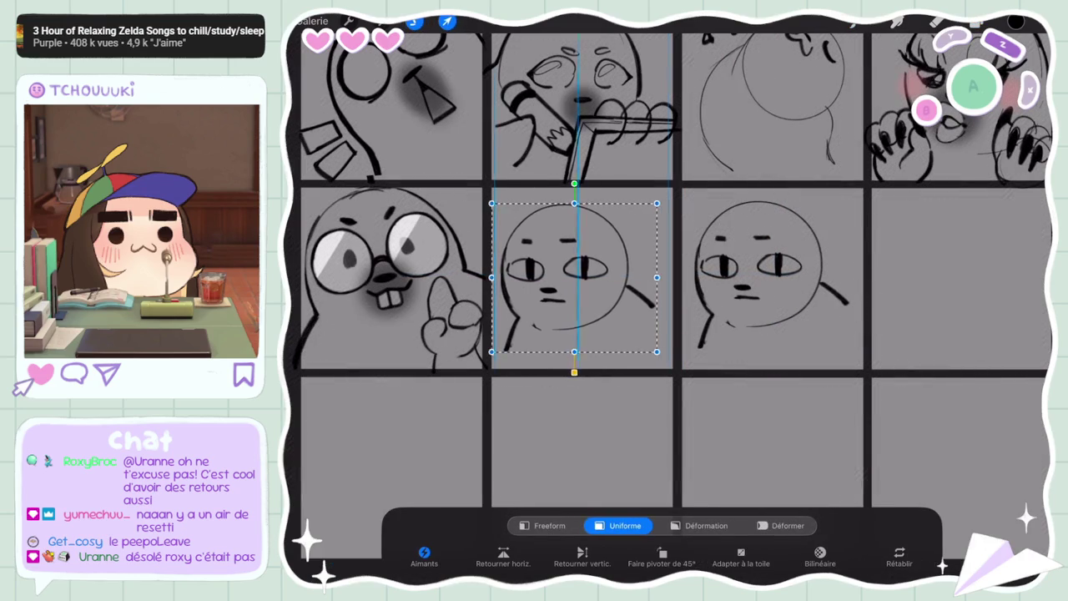
{"action": "left_click", "coordinate": [937, 21]}
{"action": "mouse_move", "coordinate": [576, 264]}
{"action": "left_mouse_down"}
{"action": "mouse_move", "coordinate": [609, 269]}
{"action": "mouse_move", "coordinate": [511, 259]}
{"action": "left_mouse_up"}
{"action": "left_click_drag", "start_coordinate": [1037, 242], "coordinate": [1037, 269]}
Draw two round dark eyes on the second seal face
{"action": "left_click", "coordinate": [853, 21]}
{"action": "left_click_drag", "start_coordinate": [584, 263], "coordinate": [591, 272]}
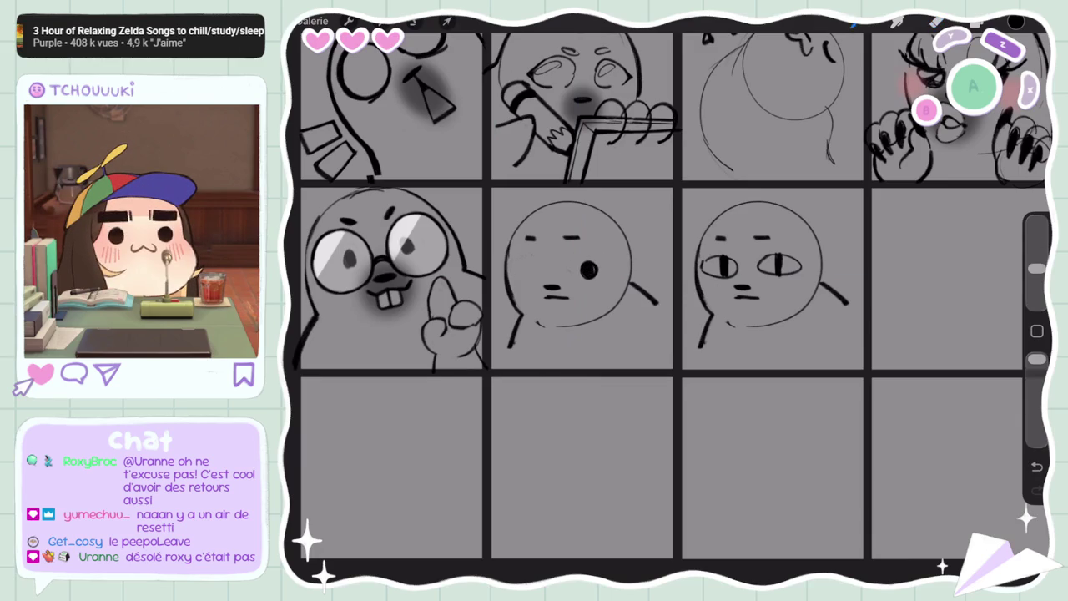
{"action": "left_click_drag", "start_coordinate": [528, 266], "coordinate": [535, 274]}
{"action": "key", "text": "ctrl+z"}
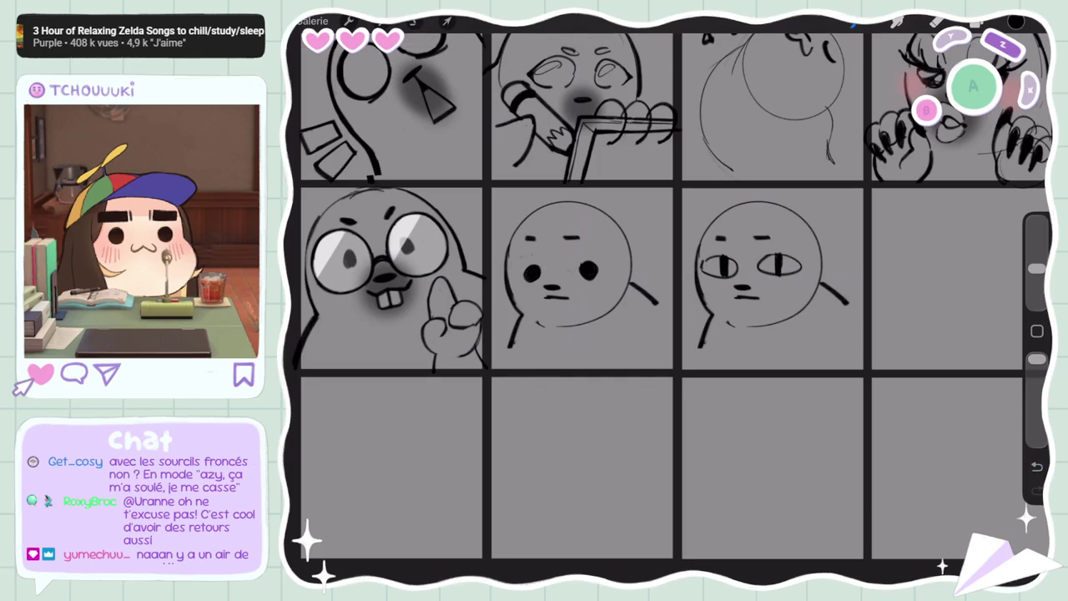
Lasso the new eyes and reposition them slightly upward
{"action": "left_click", "coordinate": [414, 21]}
{"action": "mouse_move", "coordinate": [569, 259]}
{"action": "left_mouse_down"}
{"action": "mouse_move", "coordinate": [585, 255]}
{"action": "mouse_move", "coordinate": [560, 264]}
{"action": "mouse_move", "coordinate": [543, 238]}
{"action": "left_mouse_up"}
{"action": "left_click", "coordinate": [446, 21]}
{"action": "left_click", "coordinate": [854, 22]}
{"action": "left_click", "coordinate": [415, 21]}
{"action": "left_click", "coordinate": [447, 21]}
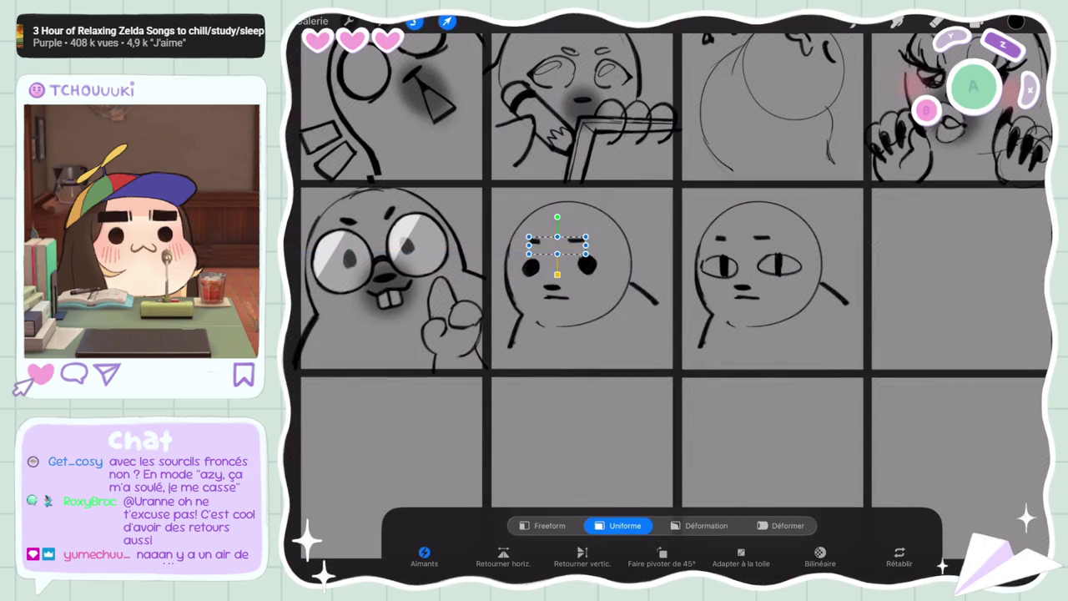
{"action": "left_click", "coordinate": [854, 23]}
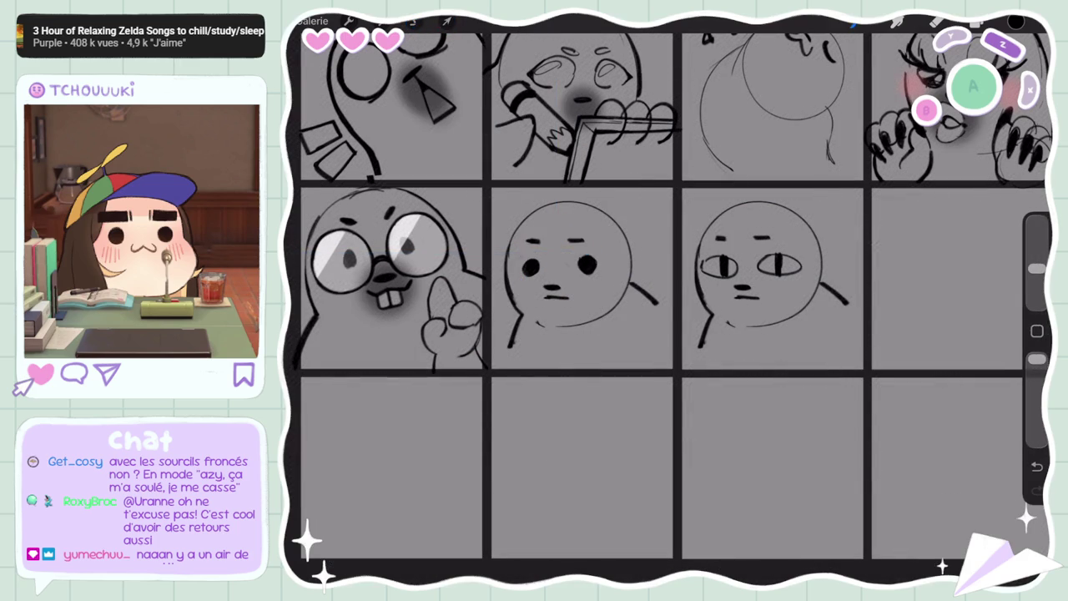
Erase small white highlights into the dark eyes with a larger eraser
{"action": "left_click_drag", "start_coordinate": [1037, 268], "coordinate": [1037, 241]}
{"action": "left_click", "coordinate": [938, 23]}
{"action": "left_click_drag", "start_coordinate": [582, 259], "coordinate": [586, 262]}
{"action": "scroll", "coordinate": [649, 251], "scroll_direction": "down", "scroll_amount": 5}
{"action": "scroll", "coordinate": [648, 250], "scroll_direction": "down", "scroll_amount": 3}
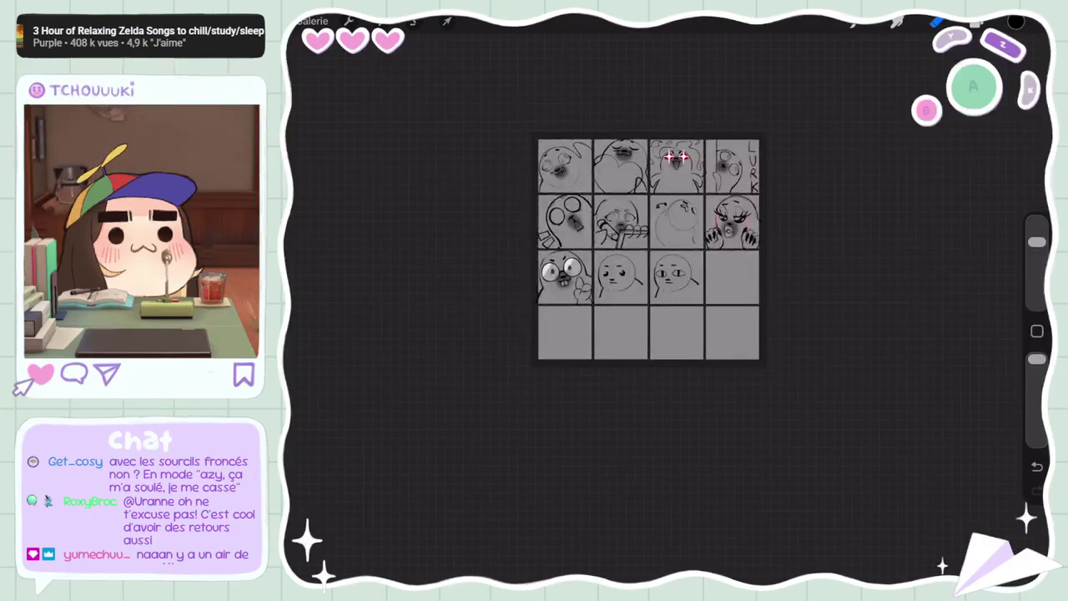
Nudge the selected eye slightly left with Transform
{"action": "scroll", "coordinate": [635, 267], "scroll_direction": "up", "scroll_amount": 5}
{"action": "left_click", "coordinate": [448, 21]}
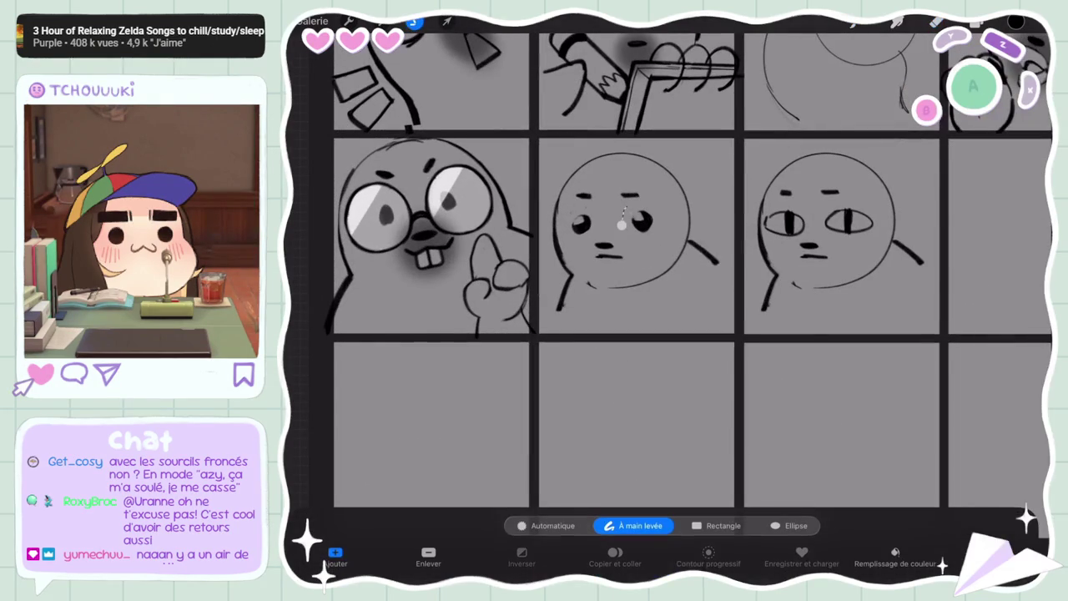
{"action": "left_click_drag", "start_coordinate": [640, 221], "coordinate": [635, 223]}
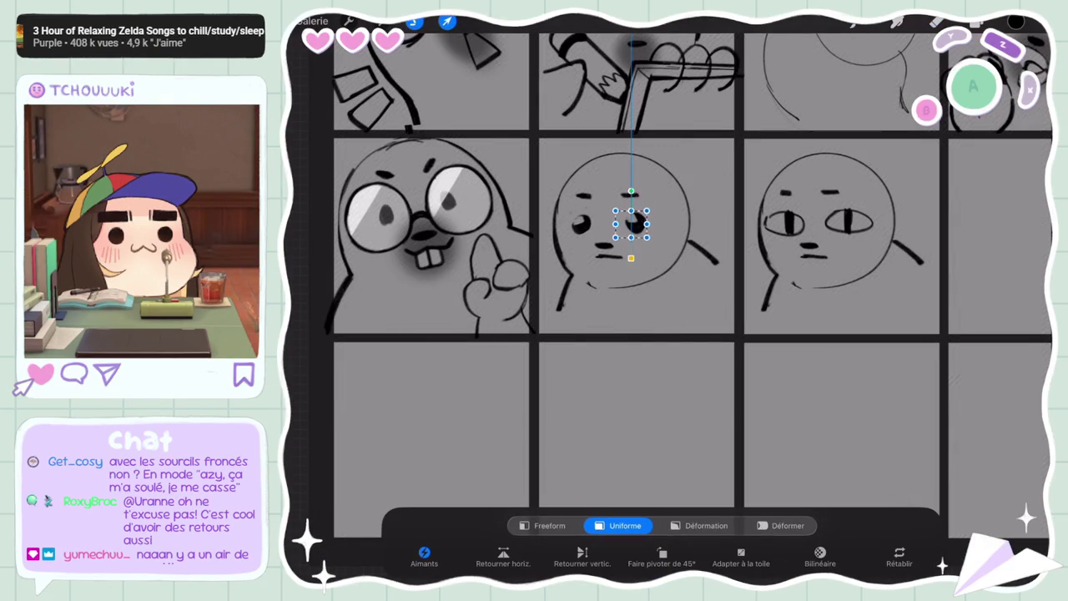
{"action": "left_click", "coordinate": [447, 21]}
On Calque 3, paint soft grey muzzle shading with Pinceau doux at 4% size
{"action": "scroll", "coordinate": [676, 251], "scroll_direction": "down", "scroll_amount": 5}
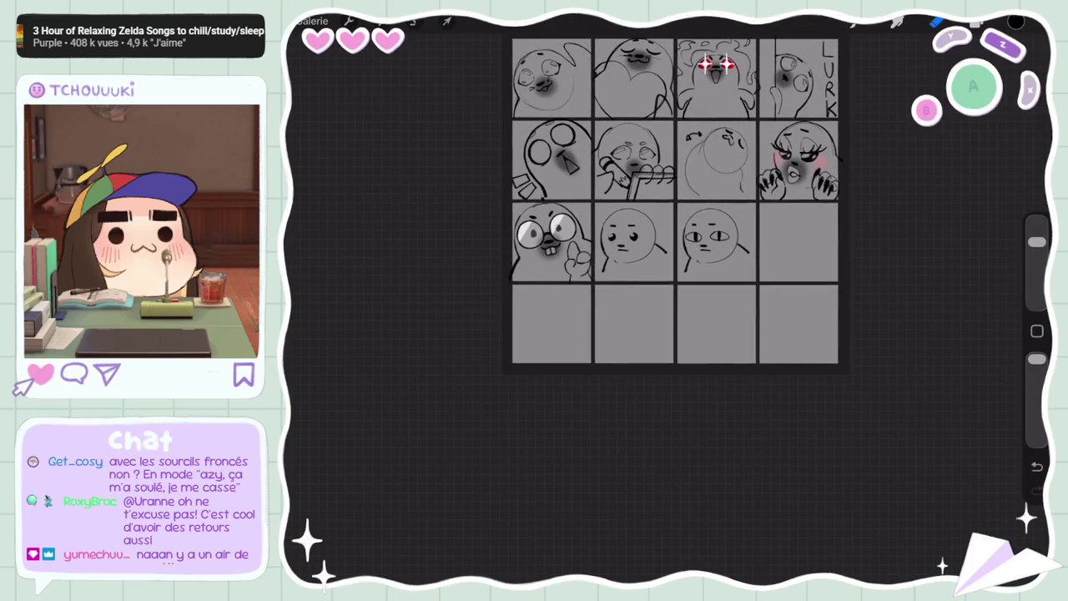
{"action": "scroll", "coordinate": [649, 236], "scroll_direction": "up", "scroll_amount": 3}
{"action": "scroll", "coordinate": [648, 236], "scroll_direction": "up", "scroll_amount": 2}
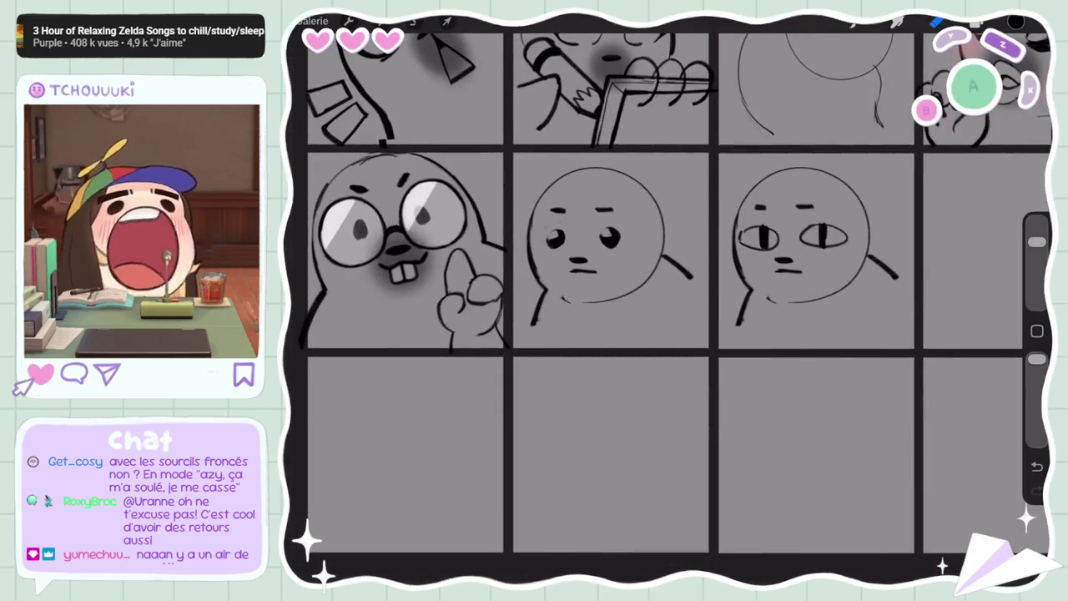
{"action": "left_click", "coordinate": [977, 24]}
{"action": "scroll", "coordinate": [910, 334], "scroll_direction": "up", "scroll_amount": 5}
{"action": "left_click", "coordinate": [904, 201]}
{"action": "left_click", "coordinate": [976, 23]}
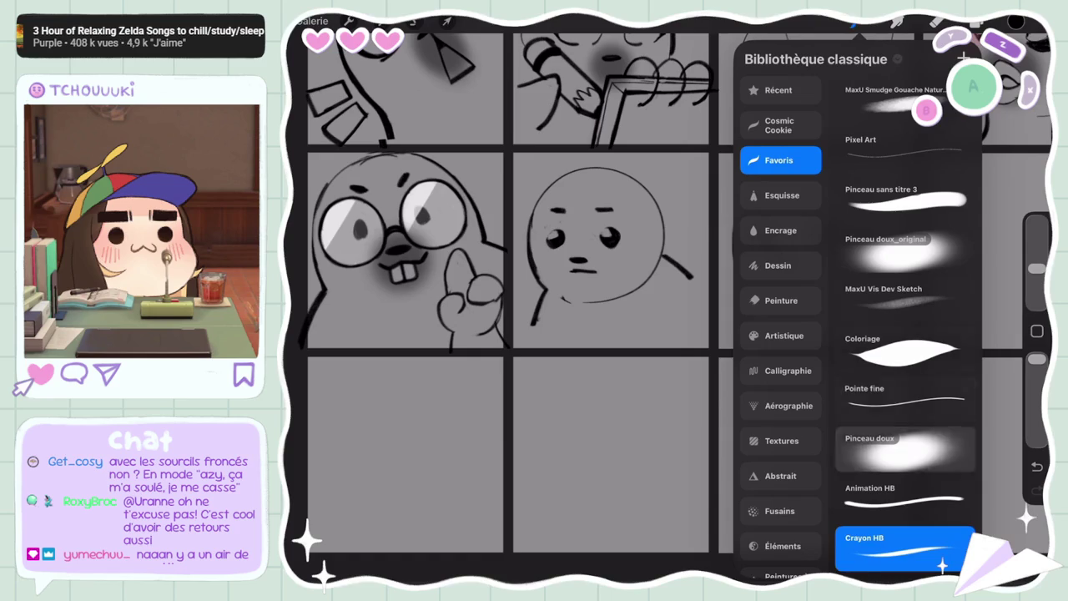
{"action": "left_click", "coordinate": [902, 449]}
{"action": "left_click_drag", "start_coordinate": [1037, 268], "coordinate": [1037, 284]}
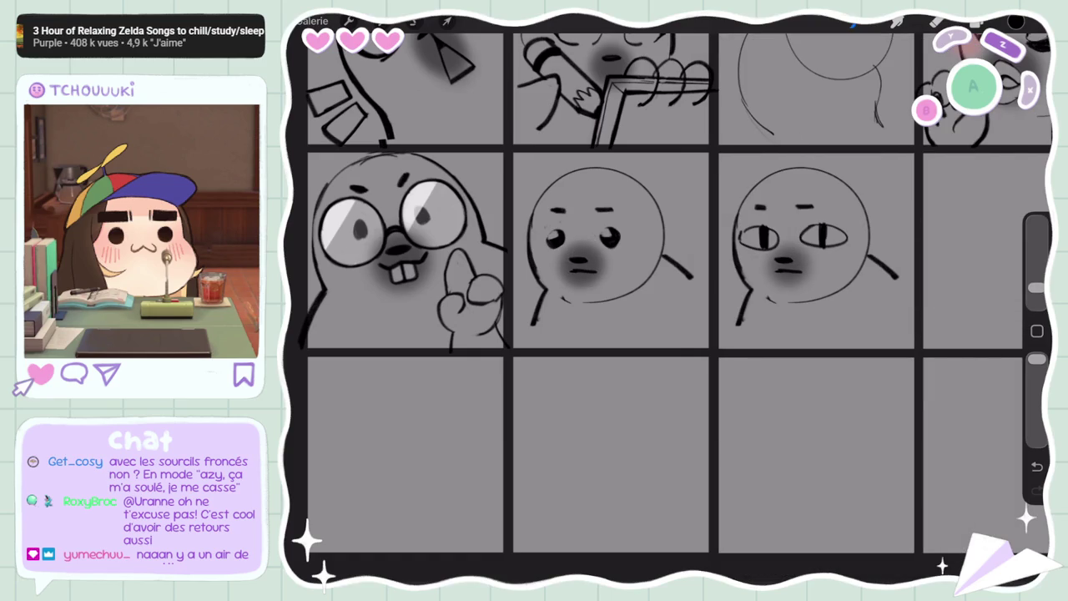
{"action": "scroll", "coordinate": [668, 301], "scroll_direction": "down", "scroll_amount": 5}
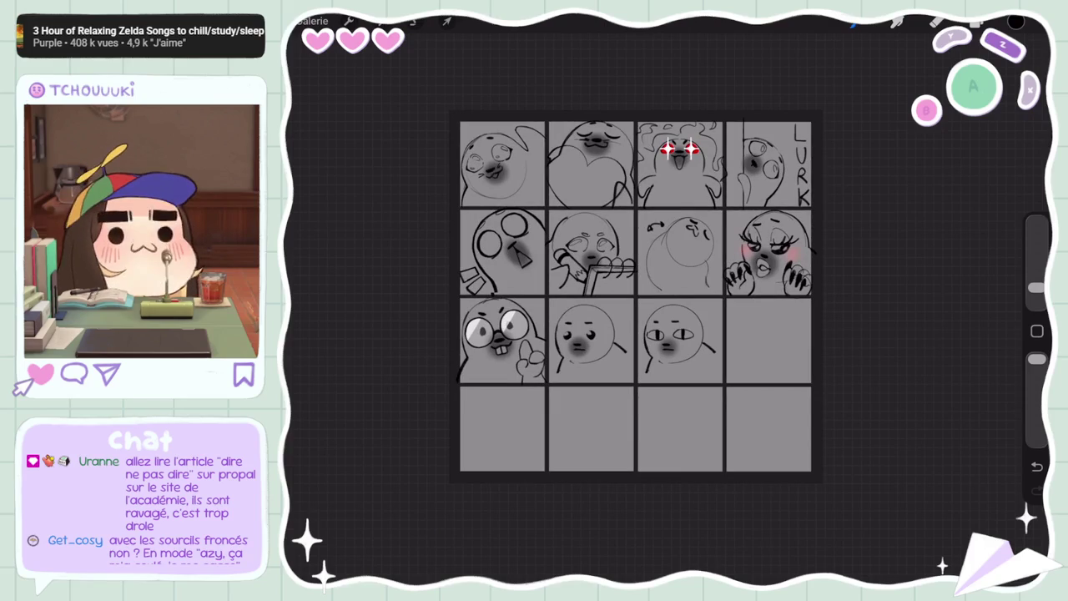
Gather all layers into a 'Nouveau groupe' group and duplicate it
{"action": "left_click", "coordinate": [937, 21]}
{"action": "left_click", "coordinate": [1015, 21]}
{"action": "scroll", "coordinate": [617, 329], "scroll_direction": "up", "scroll_amount": 2}
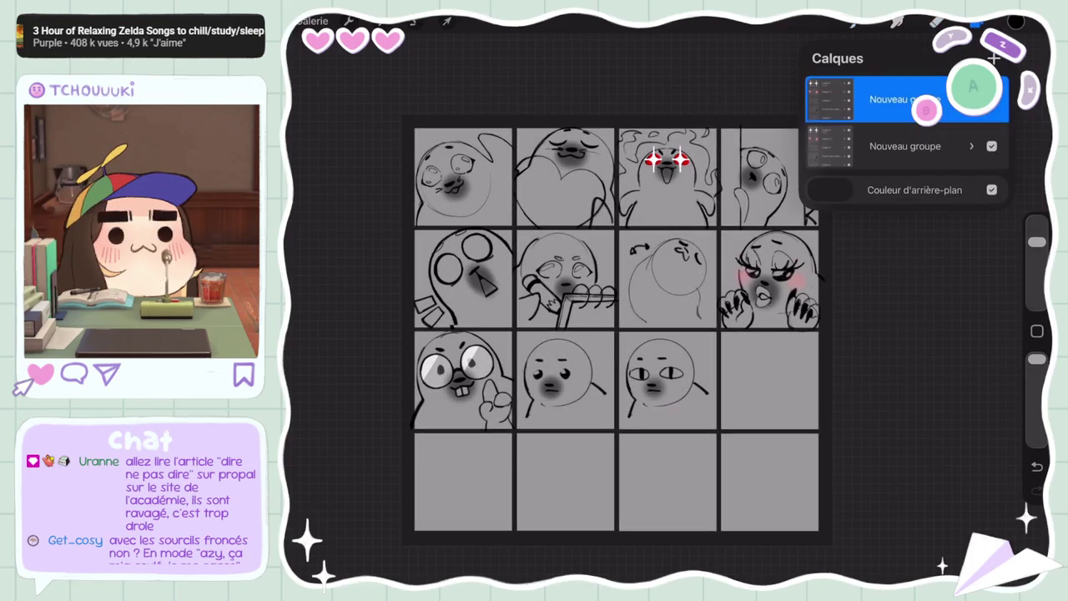
{"action": "left_click", "coordinate": [831, 98]}
Expand the second group and check Calque 1's blend settings
{"action": "left_click", "coordinate": [906, 146]}
{"action": "left_click", "coordinate": [972, 146]}
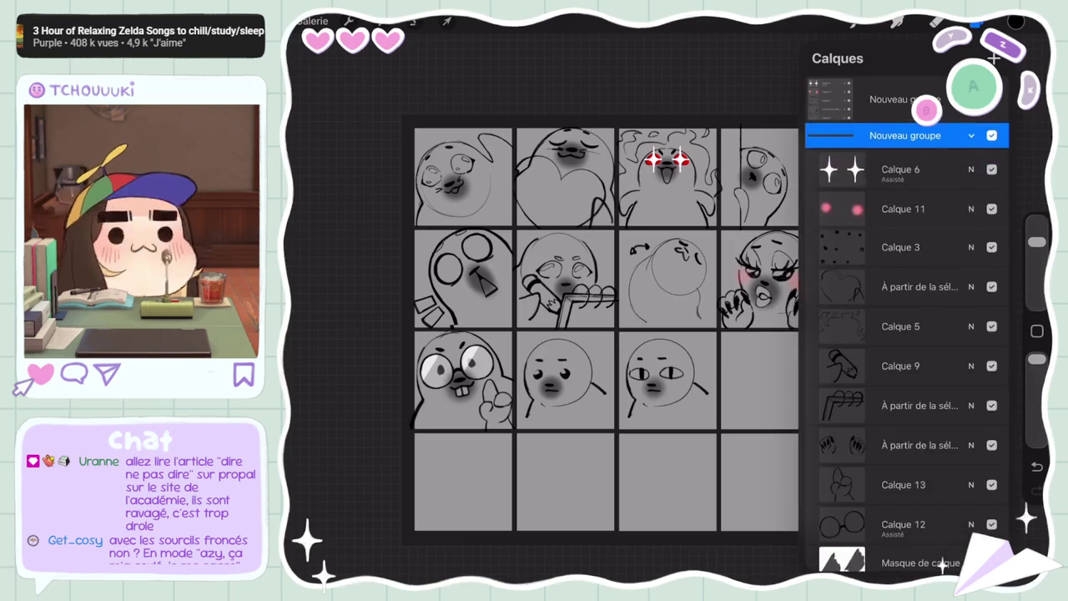
{"action": "scroll", "coordinate": [907, 334], "scroll_direction": "down", "scroll_amount": 5}
{"action": "left_click", "coordinate": [971, 513]}
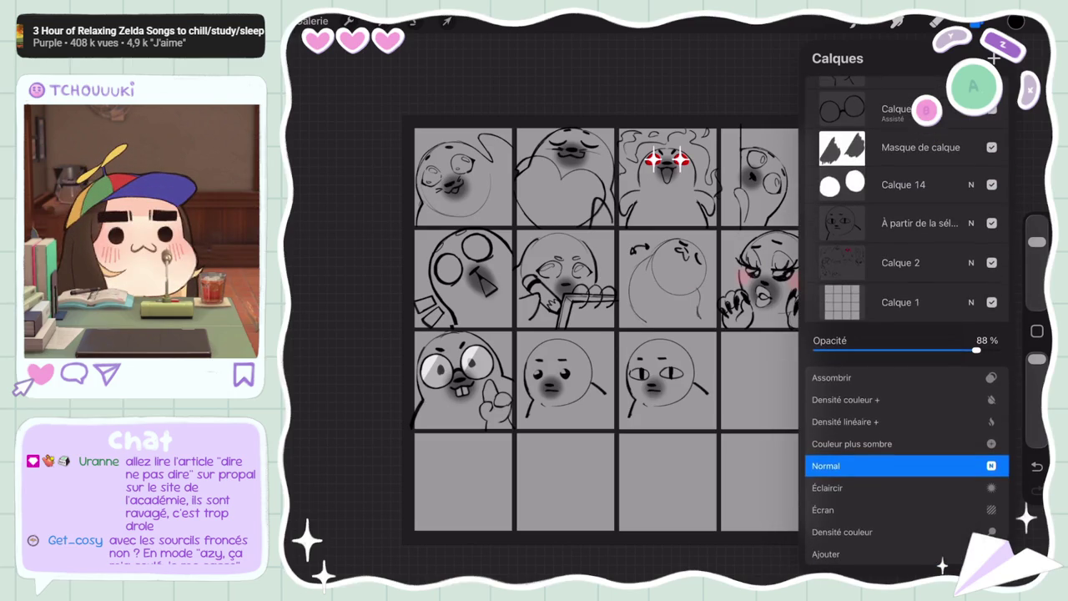
{"action": "scroll", "coordinate": [908, 251], "scroll_direction": "up", "scroll_amount": 5}
{"action": "mouse_move", "coordinate": [906, 142]}
{"action": "left_mouse_down"}
{"action": "mouse_move", "coordinate": [906, 520]}
{"action": "mouse_move", "coordinate": [905, 425]}
{"action": "left_mouse_up"}
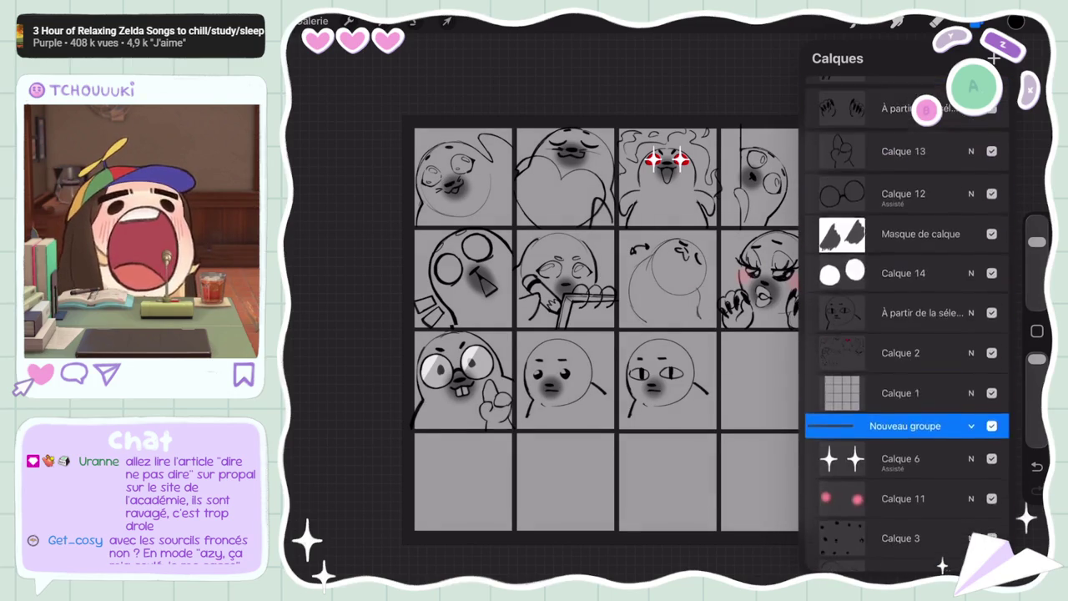
{"action": "left_click", "coordinate": [906, 392]}
{"action": "left_click", "coordinate": [971, 375]}
{"action": "left_click", "coordinate": [971, 302]}
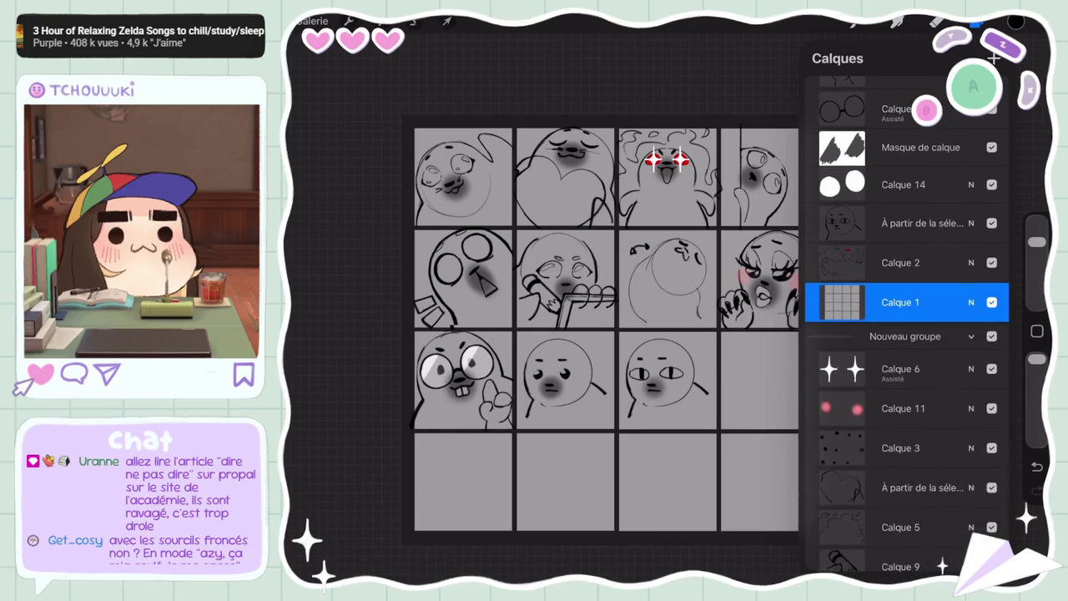
{"action": "scroll", "coordinate": [908, 334], "scroll_direction": "up", "scroll_amount": 3}
Make Calque 2 in the duplicated group the active layer
{"action": "left_click", "coordinate": [905, 402]}
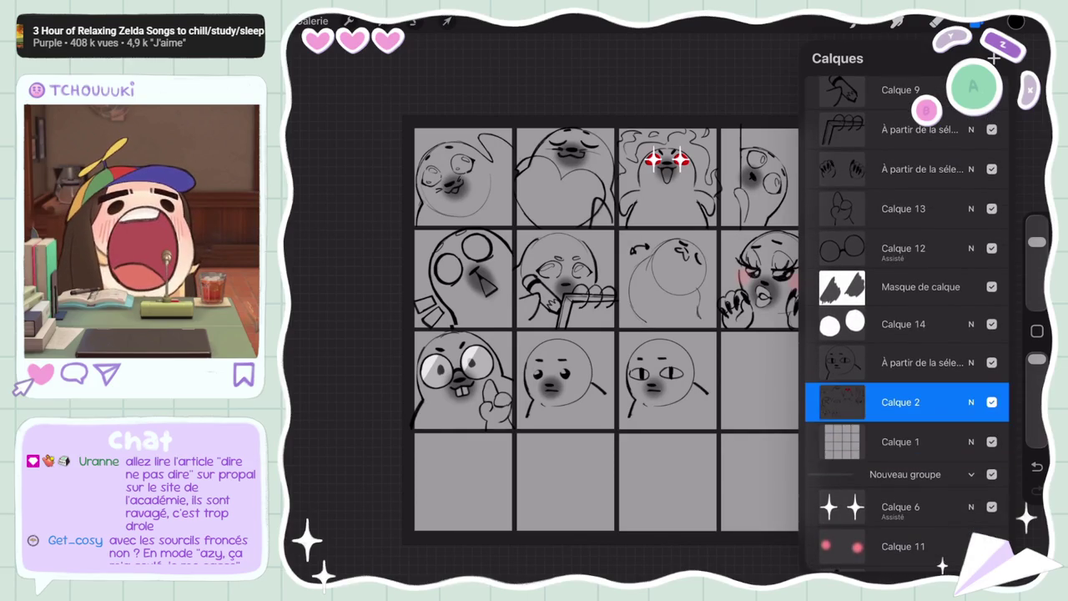
{"action": "scroll", "coordinate": [908, 334], "scroll_direction": "up", "scroll_amount": 2}
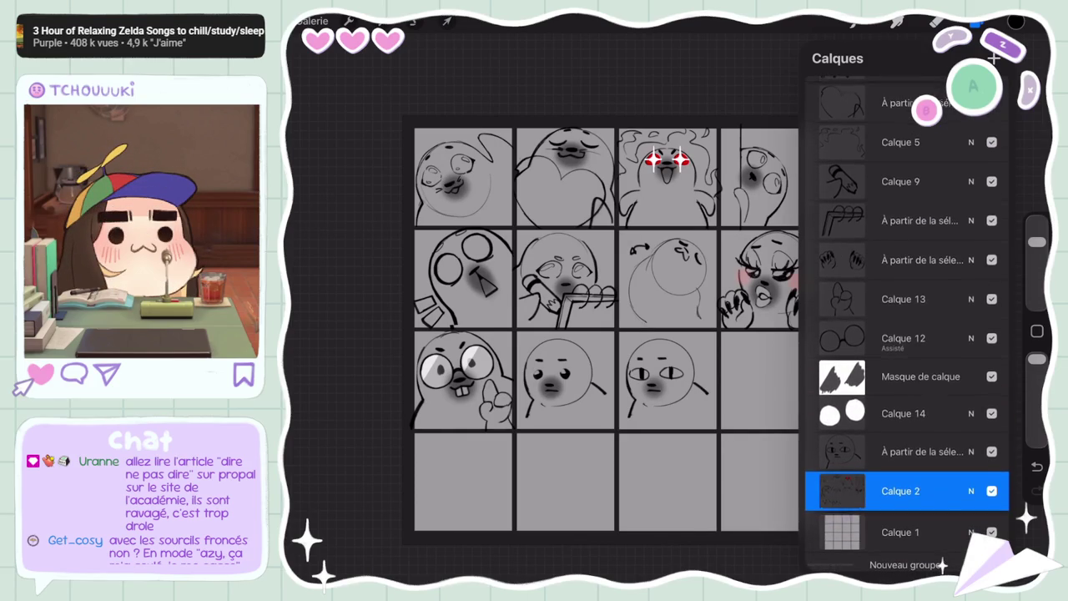
{"action": "scroll", "coordinate": [907, 334], "scroll_direction": "down", "scroll_amount": 8}
{"action": "scroll", "coordinate": [908, 334], "scroll_direction": "up", "scroll_amount": 2}
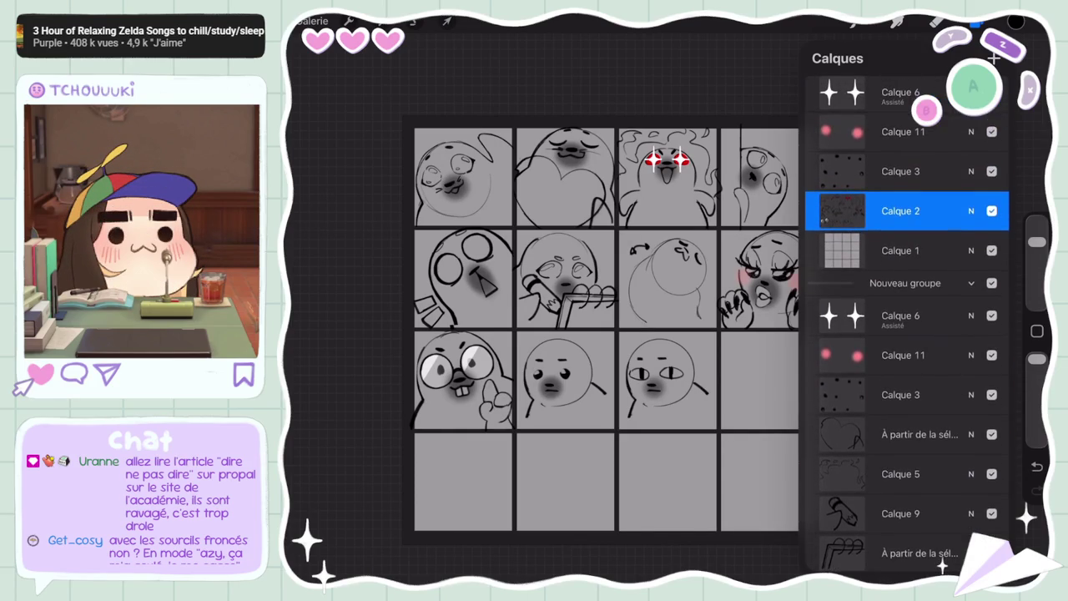
{"action": "scroll", "coordinate": [908, 333], "scroll_direction": "up", "scroll_amount": 1}
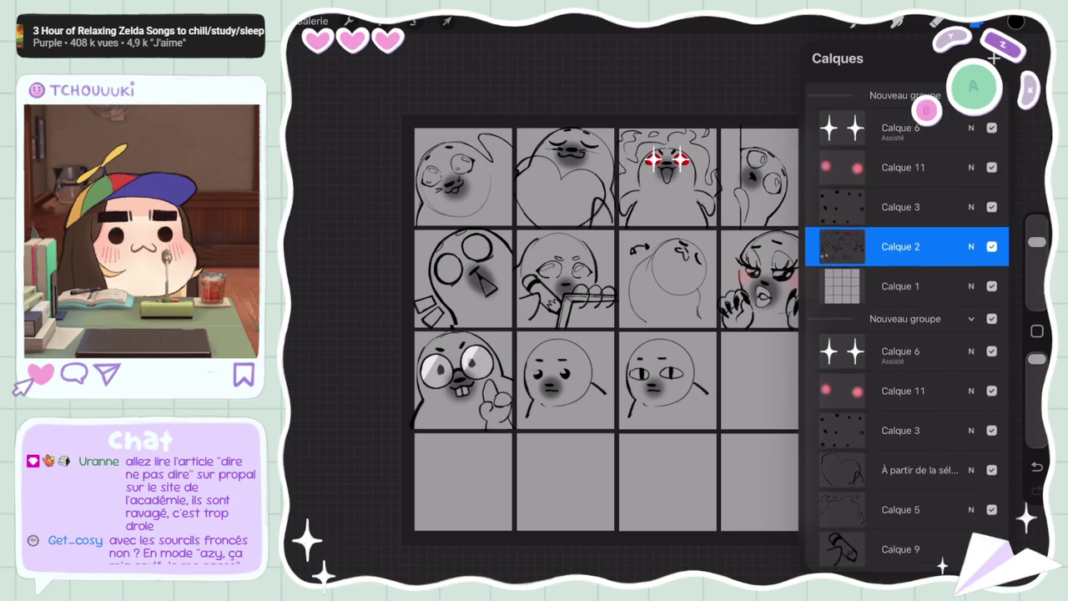
{"action": "scroll", "coordinate": [907, 334], "scroll_direction": "down", "scroll_amount": 4}
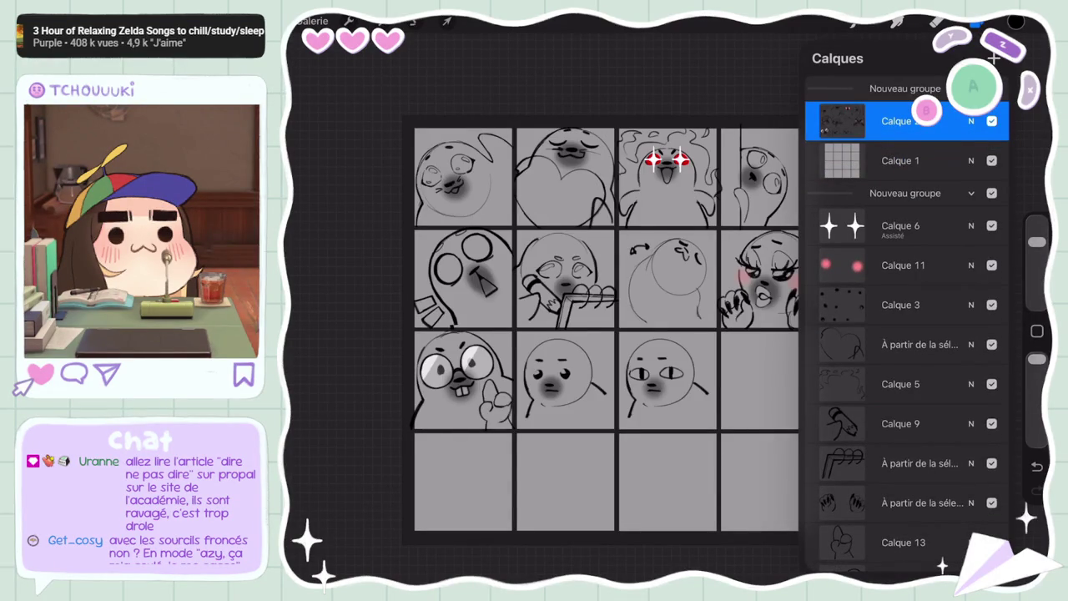
{"action": "scroll", "coordinate": [601, 334], "scroll_direction": "down", "scroll_amount": 1}
{"action": "scroll", "coordinate": [626, 292], "scroll_direction": "up", "scroll_amount": 3}
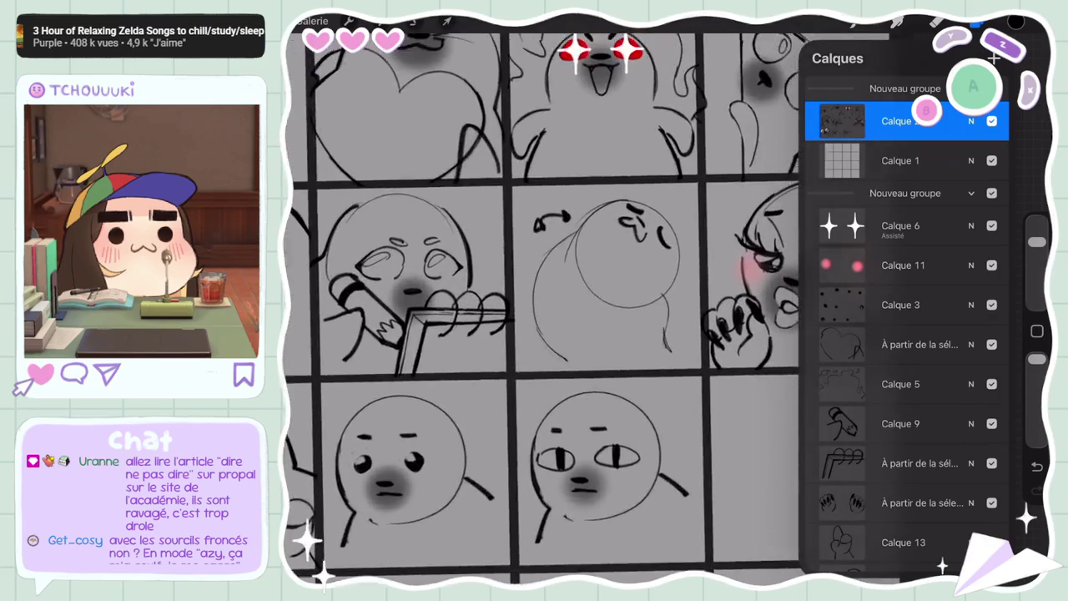
Zoom out so the whole emote sheet fits on screen
{"action": "scroll", "coordinate": [626, 292], "scroll_direction": "up", "scroll_amount": 2}
{"action": "scroll", "coordinate": [627, 293], "scroll_direction": "down", "scroll_amount": 2}
{"action": "scroll", "coordinate": [543, 300], "scroll_direction": "down", "scroll_amount": 5}
{"action": "scroll", "coordinate": [542, 300], "scroll_direction": "up", "scroll_amount": 1}
{"action": "scroll", "coordinate": [543, 300], "scroll_direction": "up", "scroll_amount": 1}
{"action": "scroll", "coordinate": [542, 301], "scroll_direction": "up", "scroll_amount": 2}
{"action": "scroll", "coordinate": [542, 300], "scroll_direction": "down", "scroll_amount": 3}
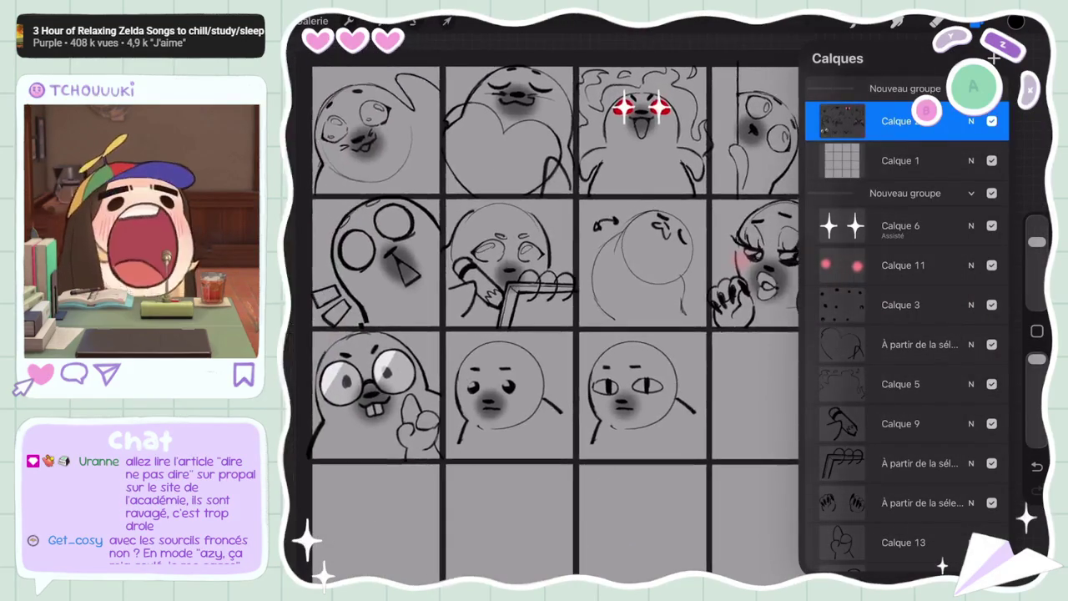
{"action": "scroll", "coordinate": [543, 300], "scroll_direction": "up", "scroll_amount": 3}
{"action": "scroll", "coordinate": [543, 301], "scroll_direction": "up", "scroll_amount": 1}
{"action": "scroll", "coordinate": [543, 300], "scroll_direction": "up", "scroll_amount": 1}
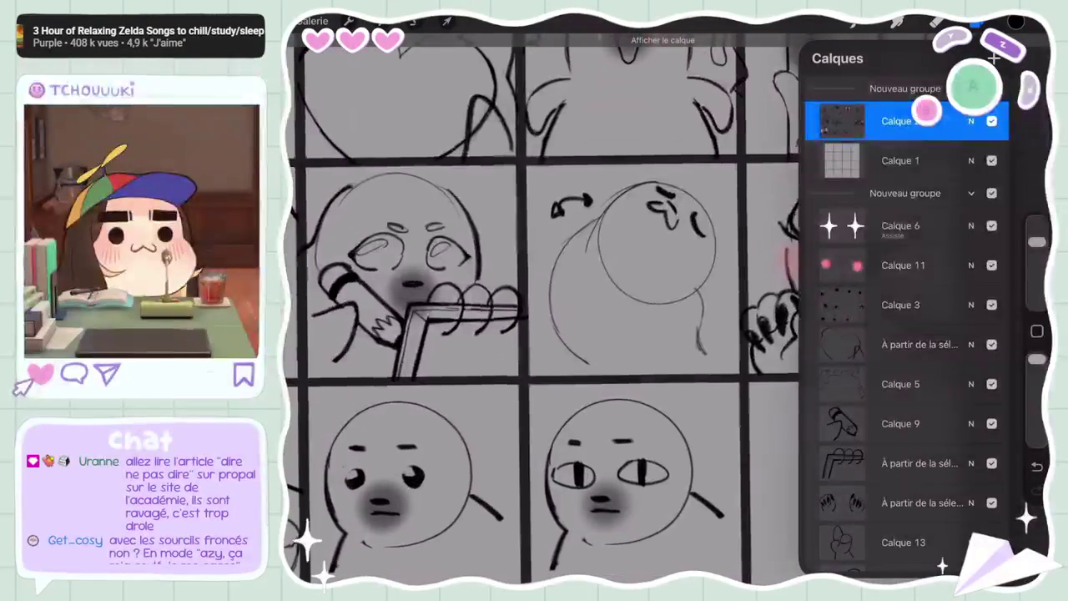
Cut the balloon-blowing seal's doodle onto a new 'À partir de la sélection' layer
{"action": "key", "text": "s"}
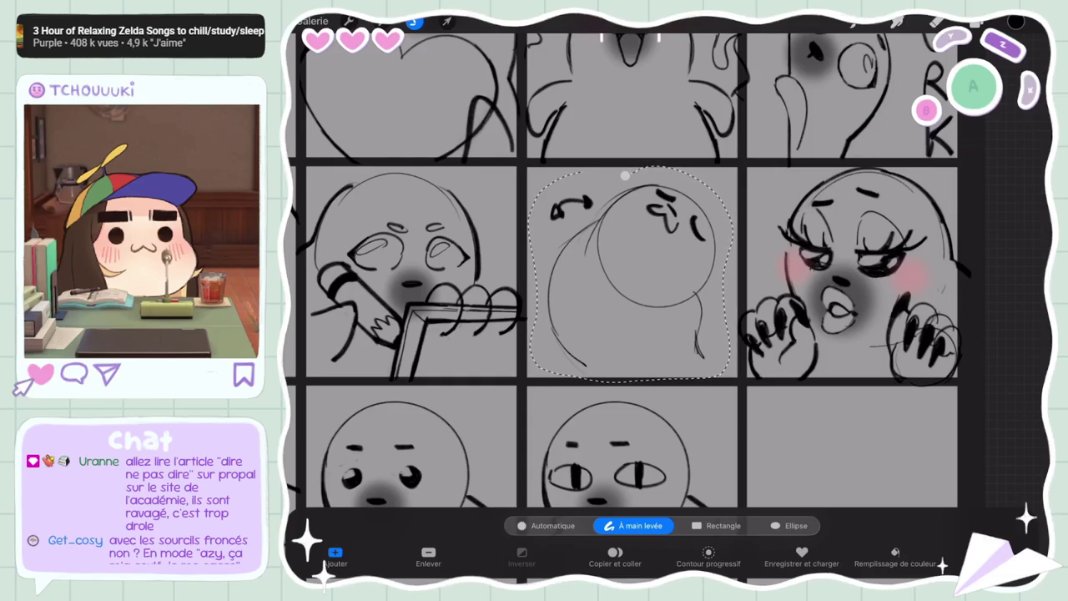
{"action": "left_click", "coordinate": [768, 365]}
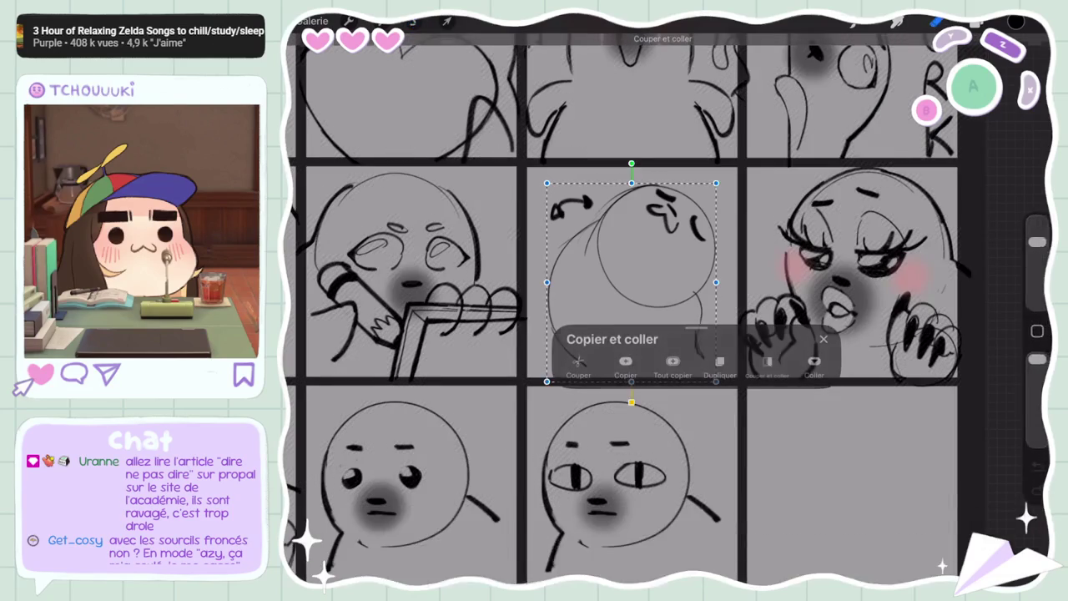
{"action": "left_click", "coordinate": [897, 21]}
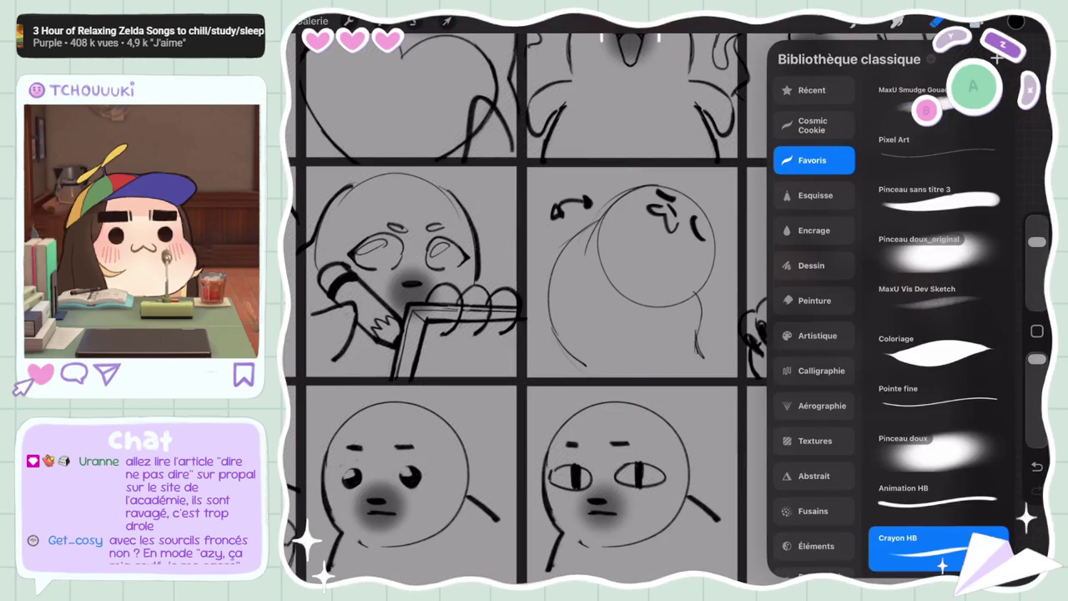
{"action": "left_click", "coordinate": [570, 207]}
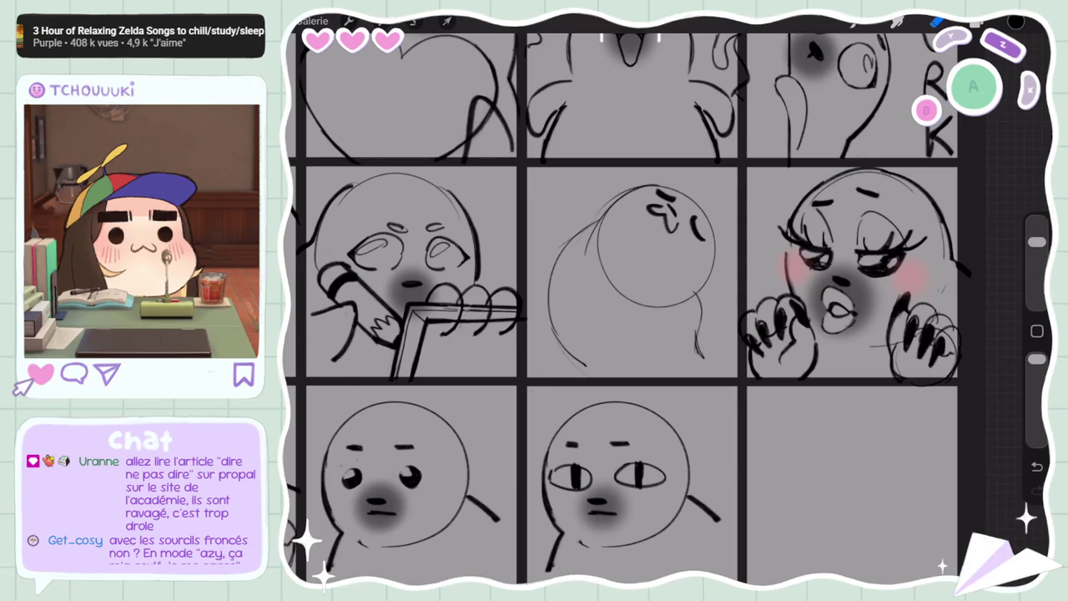
{"action": "scroll", "coordinate": [622, 300], "scroll_direction": "down", "scroll_amount": 5}
{"action": "left_click", "coordinate": [977, 23]}
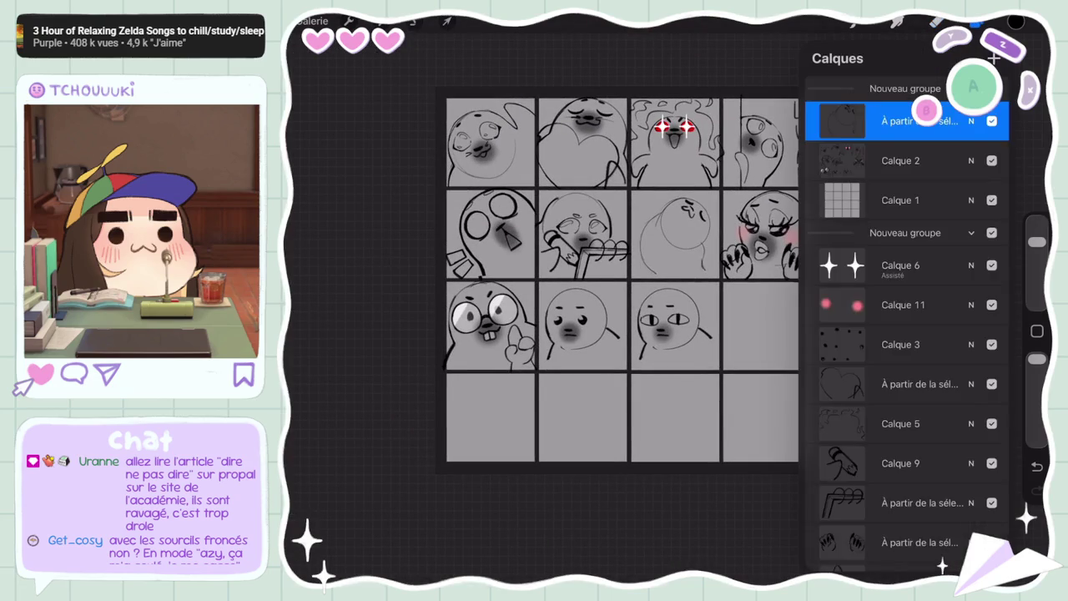
Lower the top sheet layer's opacity to about 15%
{"action": "scroll", "coordinate": [910, 300], "scroll_direction": "up", "scroll_amount": 2}
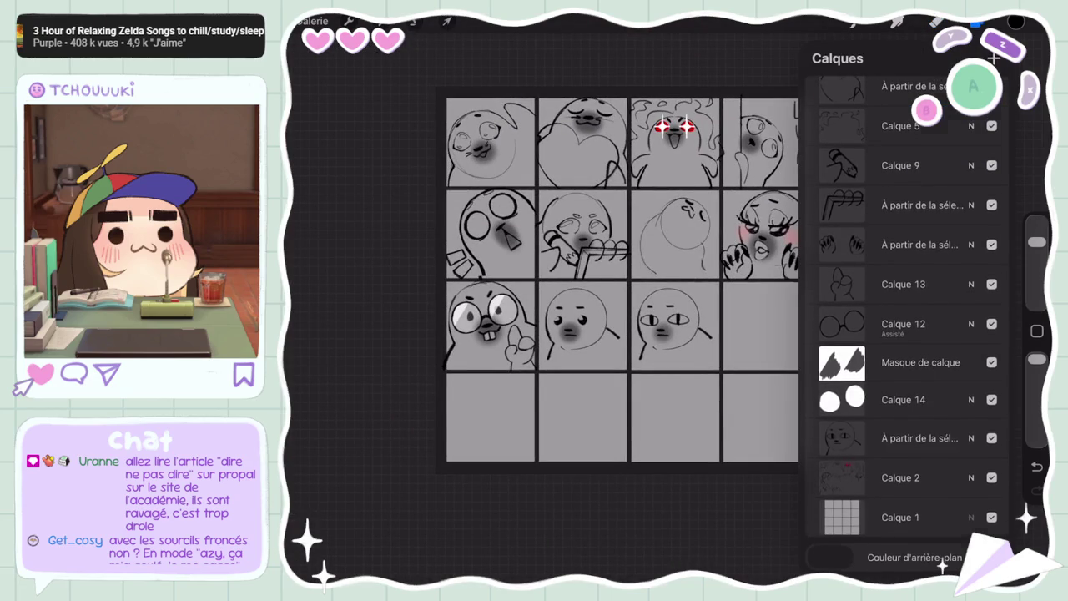
{"action": "left_click", "coordinate": [970, 516]}
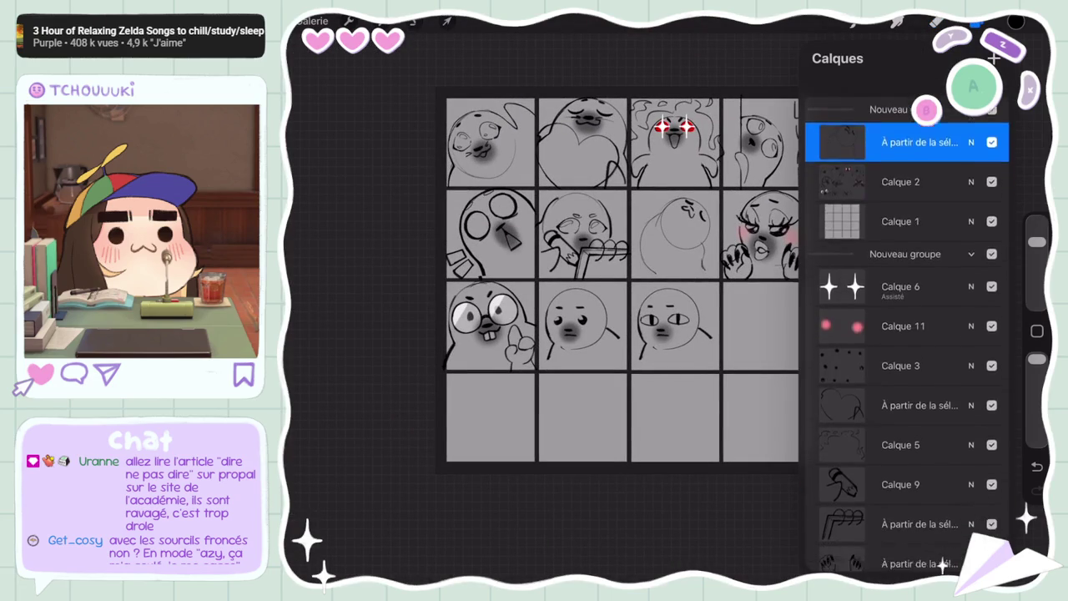
{"action": "left_click", "coordinate": [971, 121]}
{"action": "left_click_drag", "start_coordinate": [998, 248], "coordinate": [840, 248]}
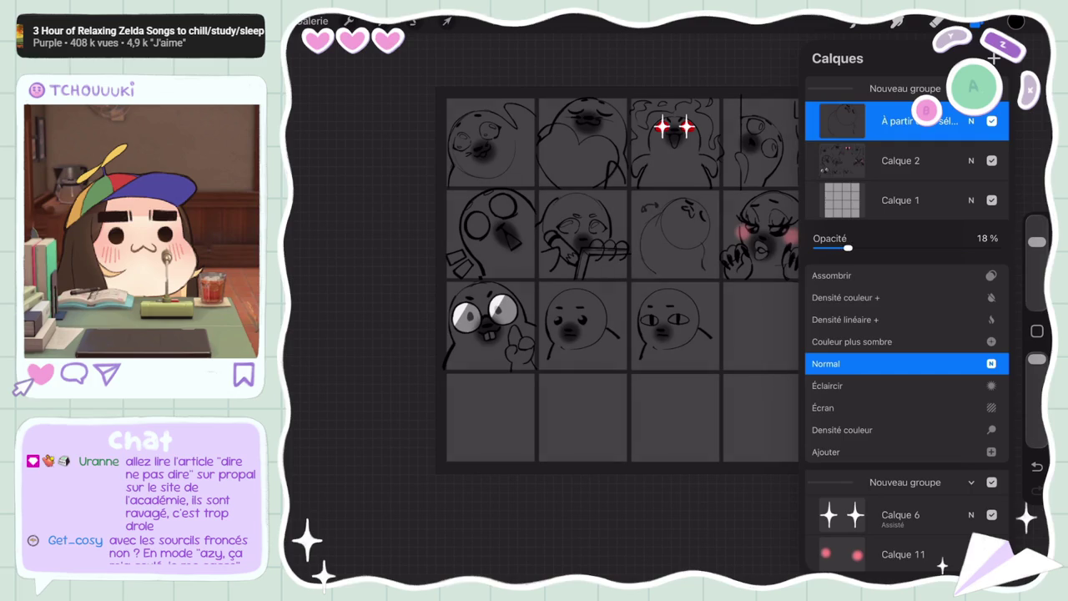
{"action": "left_click_drag", "start_coordinate": [848, 248], "coordinate": [843, 248]}
{"action": "left_click", "coordinate": [970, 121]}
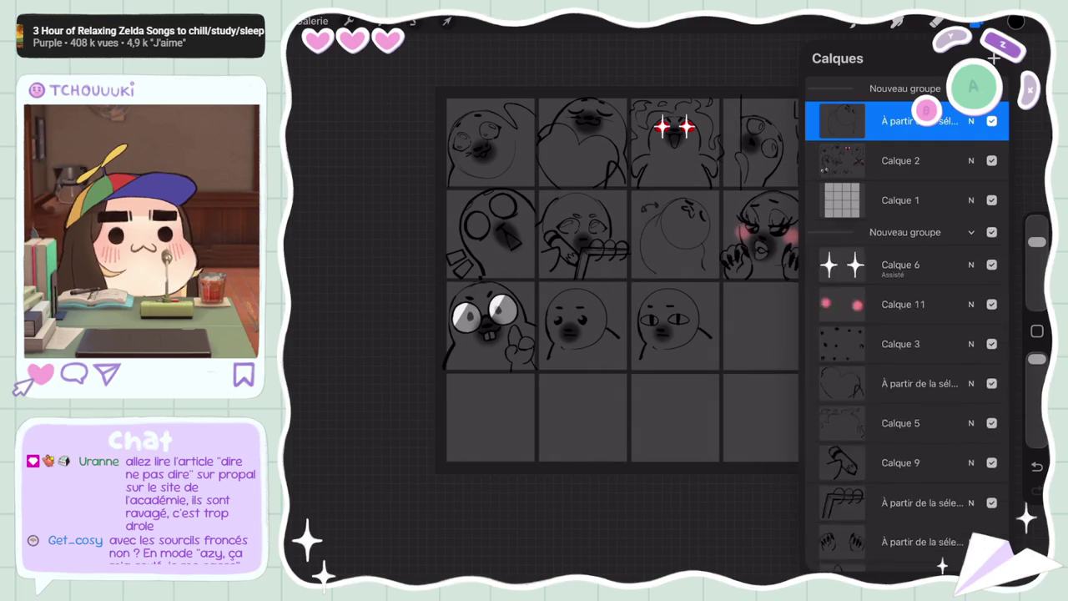
Set the canvas background colour to mid grey
{"action": "scroll", "coordinate": [907, 317], "scroll_direction": "down", "scroll_amount": 5}
{"action": "left_click", "coordinate": [914, 557]}
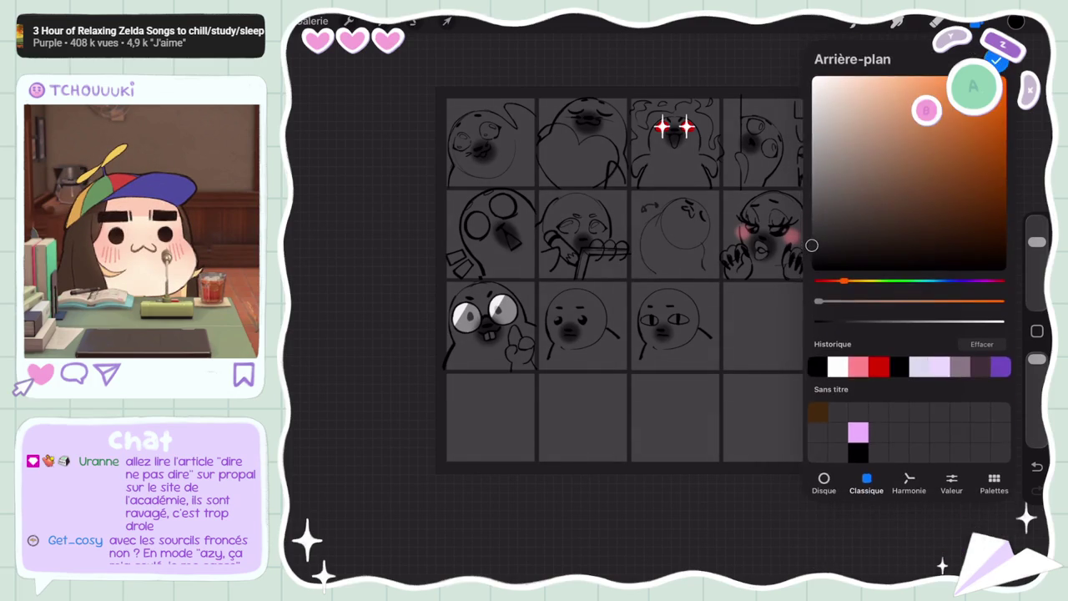
{"action": "left_click", "coordinate": [814, 159]}
{"action": "left_click_drag", "start_coordinate": [811, 162], "coordinate": [815, 179]}
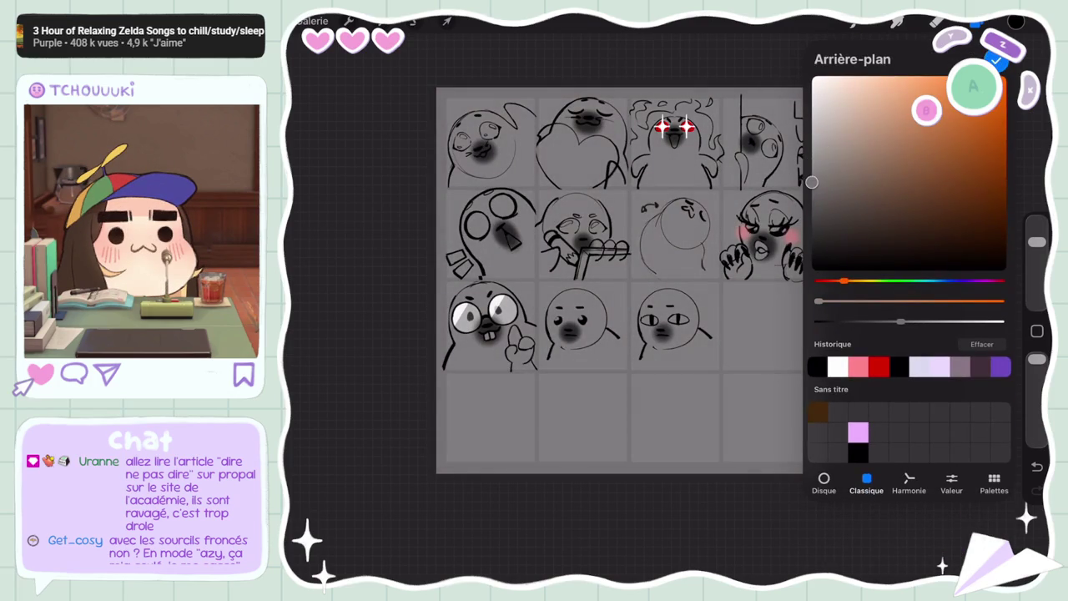
{"action": "left_click", "coordinate": [977, 22]}
{"action": "left_click", "coordinate": [977, 22]}
{"action": "left_click", "coordinate": [349, 21]}
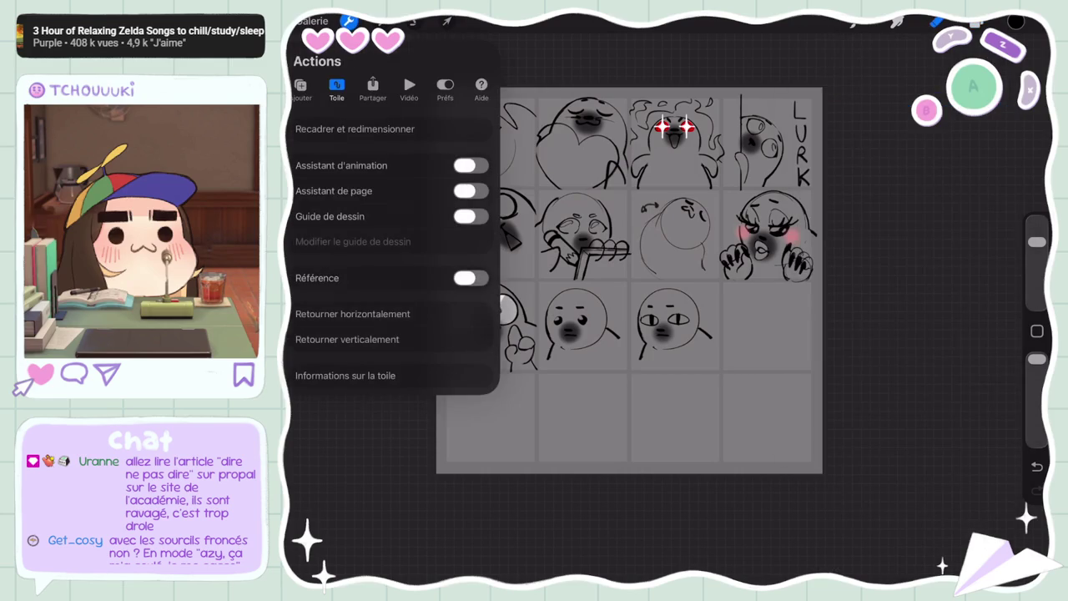
Turn on Animation Assist in the canvas settings
{"action": "left_click", "coordinate": [471, 166]}
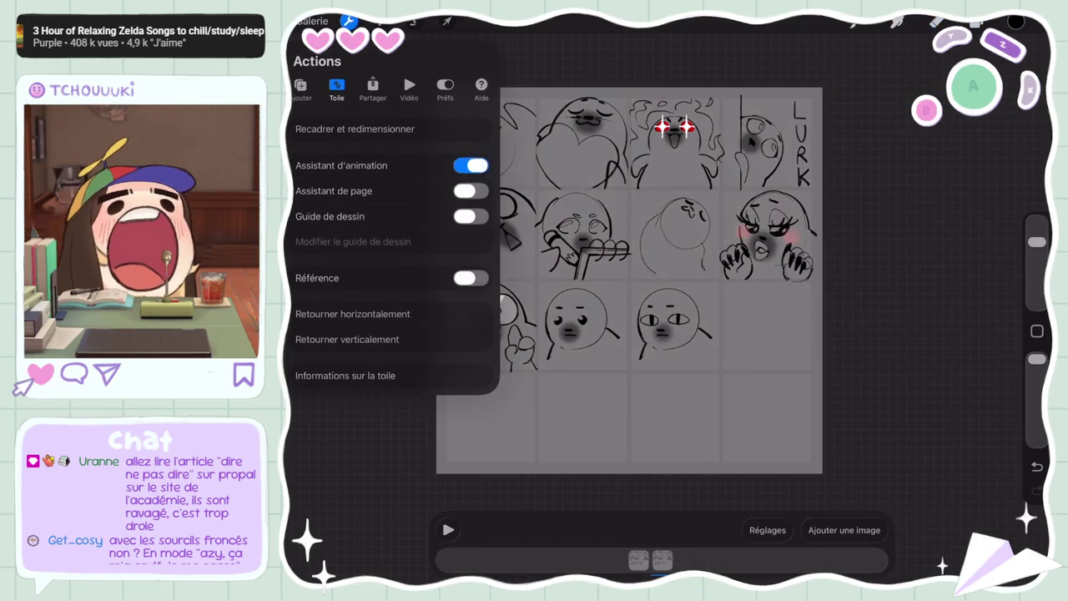
{"action": "left_click", "coordinate": [976, 21]}
{"action": "left_click", "coordinate": [977, 22]}
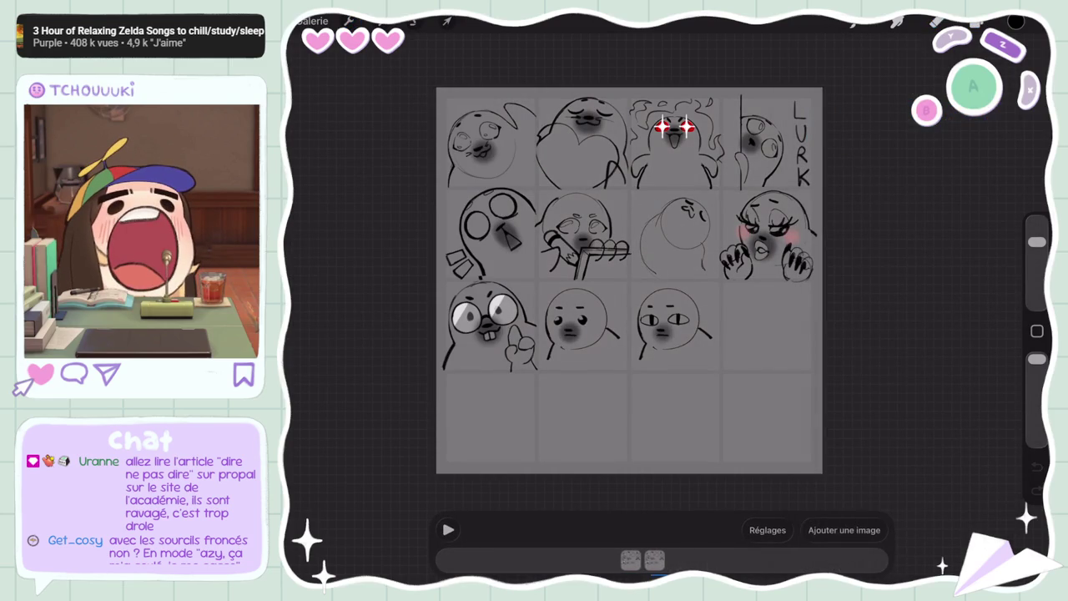
{"action": "scroll", "coordinate": [630, 279], "scroll_direction": "up", "scroll_amount": 3}
{"action": "left_click", "coordinate": [977, 22]}
{"action": "left_click", "coordinate": [977, 22]}
{"action": "left_click", "coordinate": [976, 22]}
{"action": "scroll", "coordinate": [906, 334], "scroll_direction": "down", "scroll_amount": 5}
Make Calque 2 active and delete the layer above it
{"action": "left_click", "coordinate": [918, 478]}
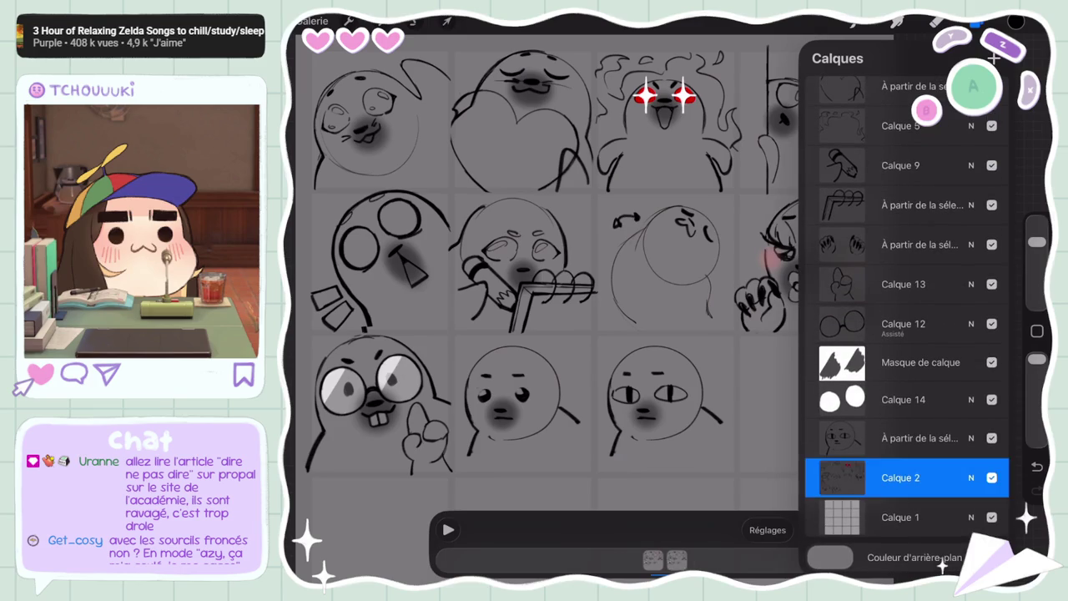
{"action": "left_click", "coordinate": [938, 22]}
{"action": "left_click", "coordinate": [938, 21]}
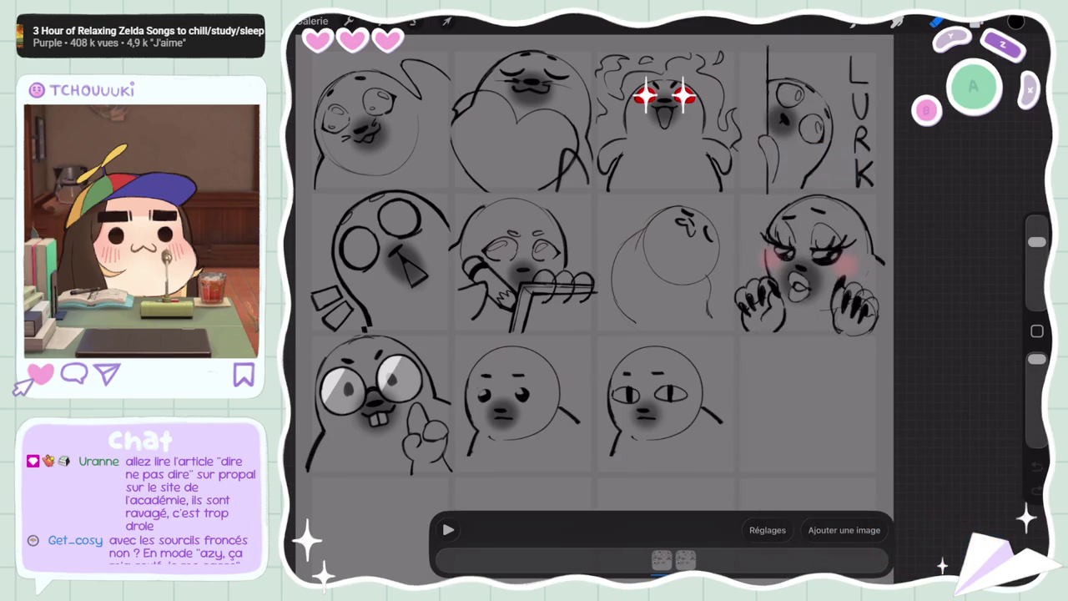
{"action": "left_click", "coordinate": [976, 21]}
{"action": "scroll", "coordinate": [906, 334], "scroll_direction": "down", "scroll_amount": 5}
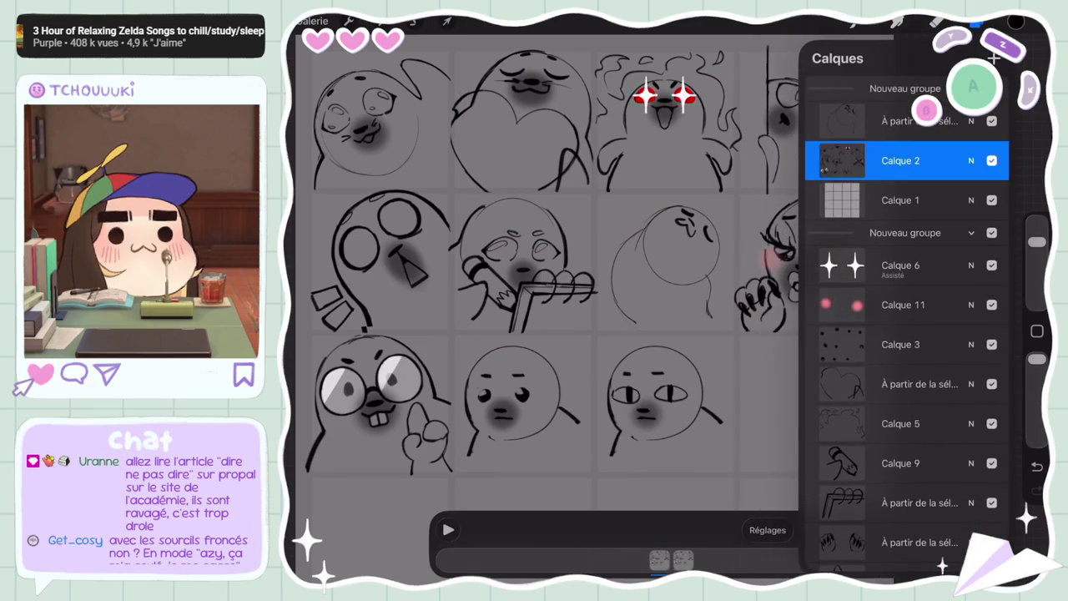
{"action": "left_click_drag", "start_coordinate": [918, 121], "coordinate": [843, 121]}
{"action": "left_click", "coordinate": [985, 121]}
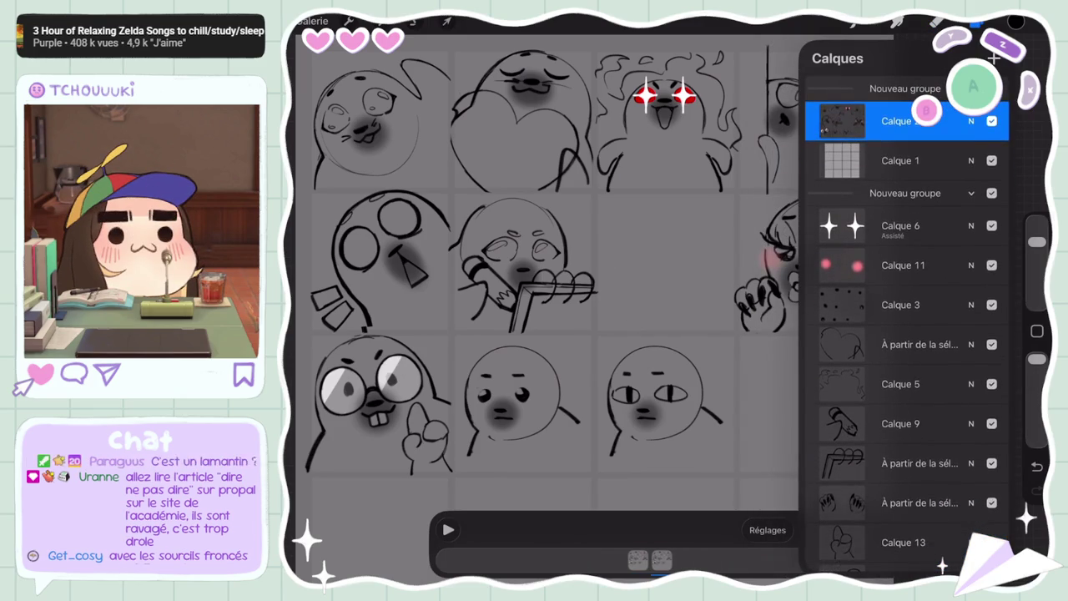
{"action": "left_click", "coordinate": [768, 530]}
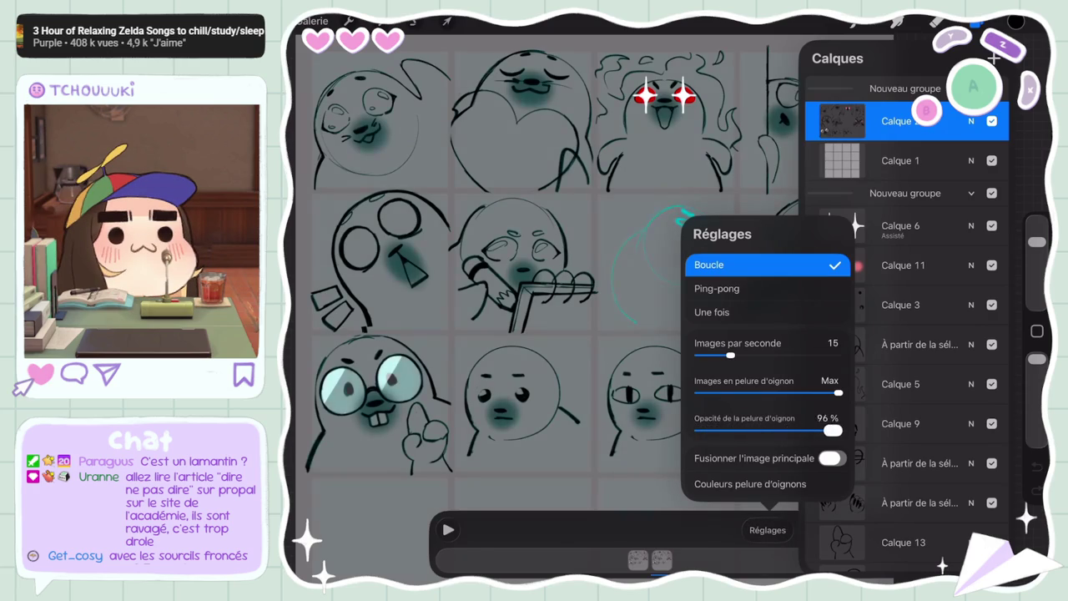
Raise the onion-skin opacity to 96% in the animation settings
{"action": "left_click_drag", "start_coordinate": [784, 430], "coordinate": [799, 430]}
{"action": "left_click", "coordinate": [651, 400]}
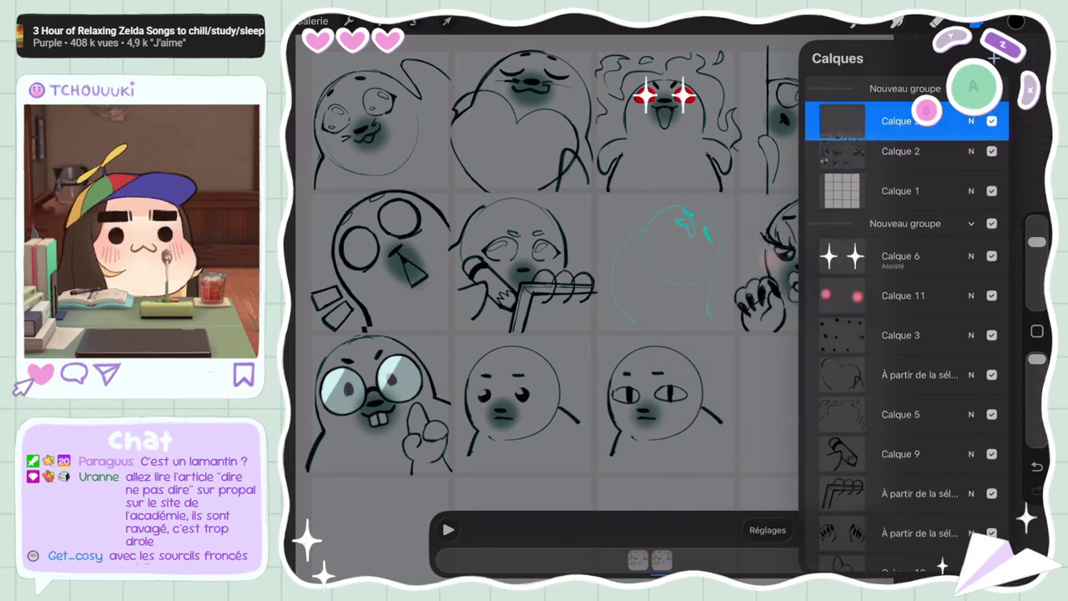
{"action": "left_click", "coordinate": [977, 22]}
{"action": "scroll", "coordinate": [667, 259], "scroll_direction": "up", "scroll_amount": 5}
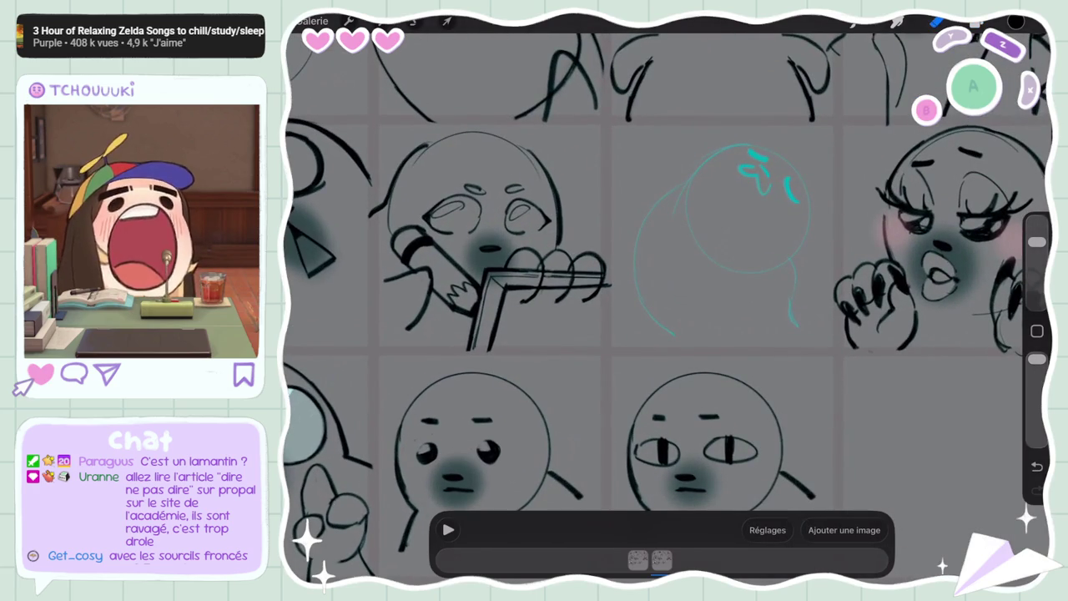
Sketch the tilted seal head, closed eye and longer back curve over the onion skin
{"action": "left_click_drag", "start_coordinate": [692, 200], "coordinate": [659, 293]}
{"action": "key", "text": "ctrl+z"}
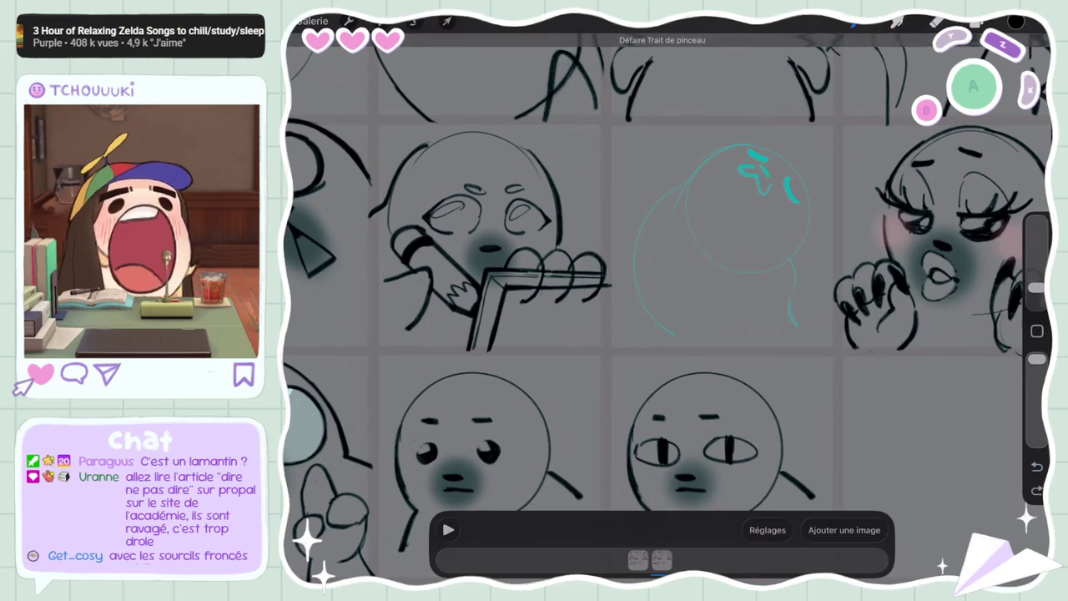
{"action": "left_click", "coordinate": [938, 22]}
{"action": "left_click", "coordinate": [897, 22]}
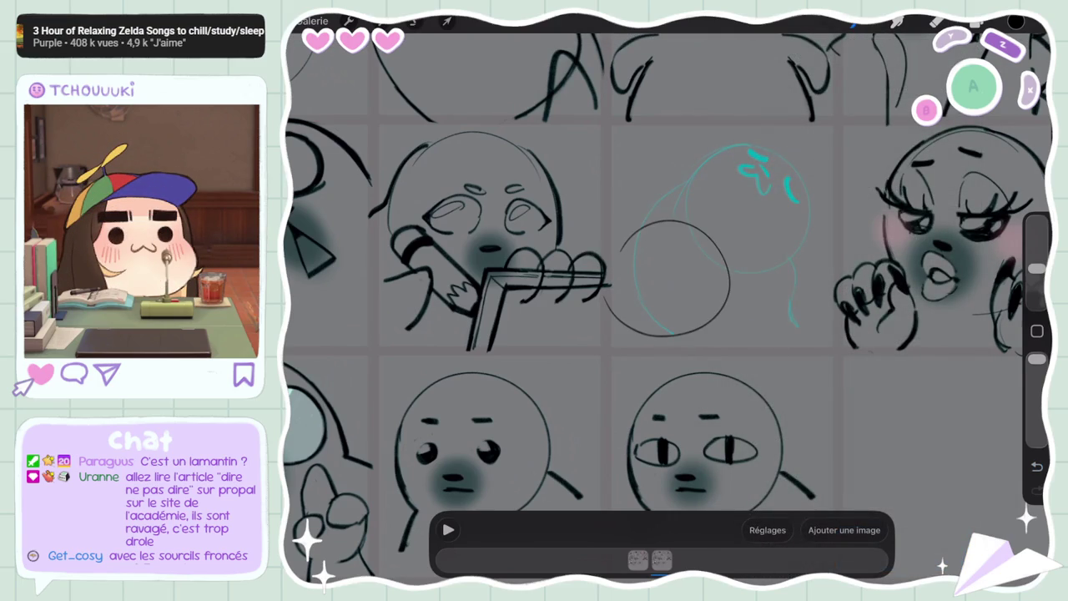
{"action": "key", "text": "ctrl+z"}
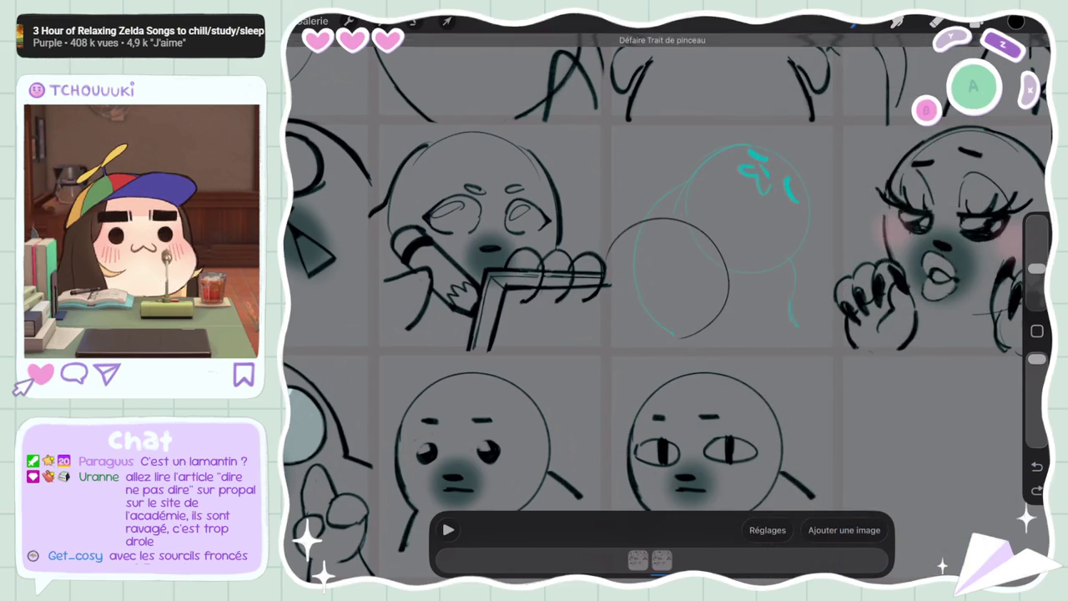
{"action": "key", "text": "ctrl+z"}
{"action": "left_click_drag", "start_coordinate": [718, 322], "coordinate": [598, 302]}
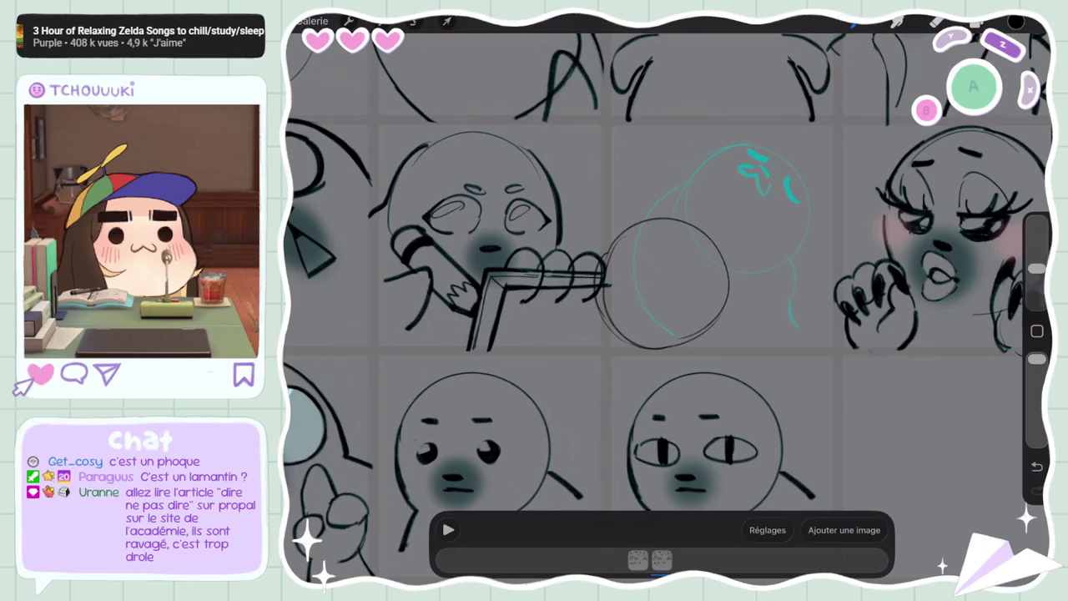
{"action": "left_click_drag", "start_coordinate": [619, 319], "coordinate": [640, 321]}
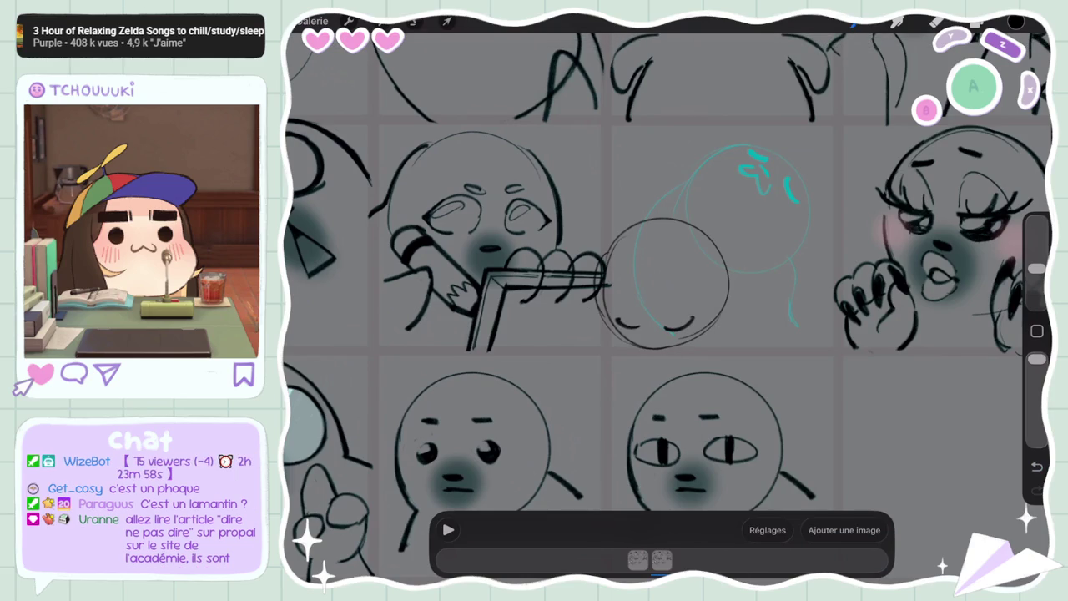
{"action": "key", "text": "ctrl+z"}
{"action": "key", "text": "ctrl+z"}
{"action": "mouse_move", "coordinate": [697, 224]}
{"action": "left_mouse_down"}
{"action": "mouse_move", "coordinate": [808, 284]}
{"action": "mouse_move", "coordinate": [803, 338]}
{"action": "left_mouse_up"}
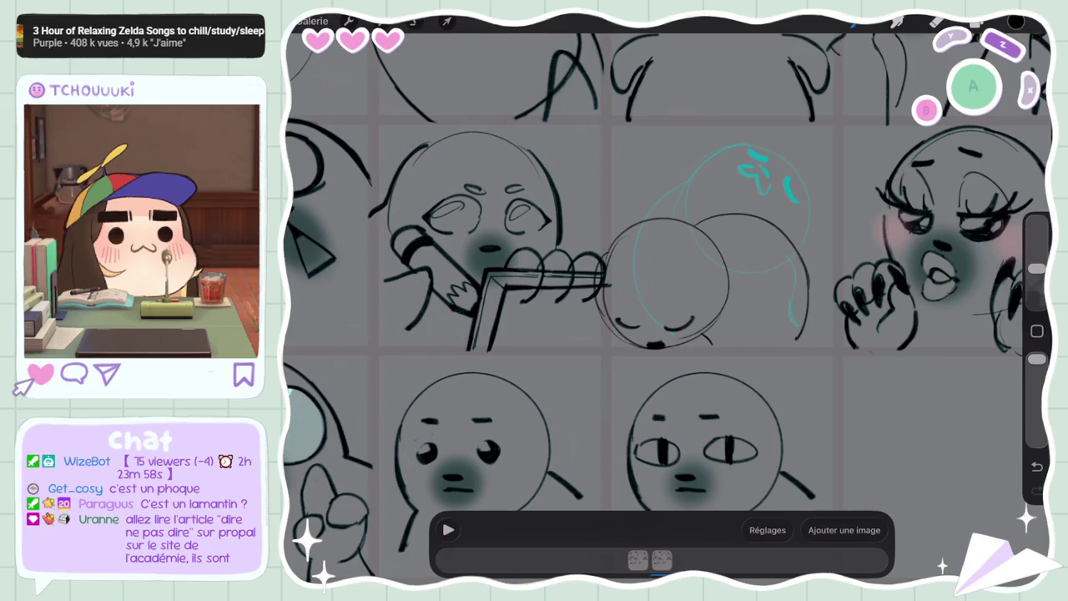
{"action": "key", "text": "ctrl+z"}
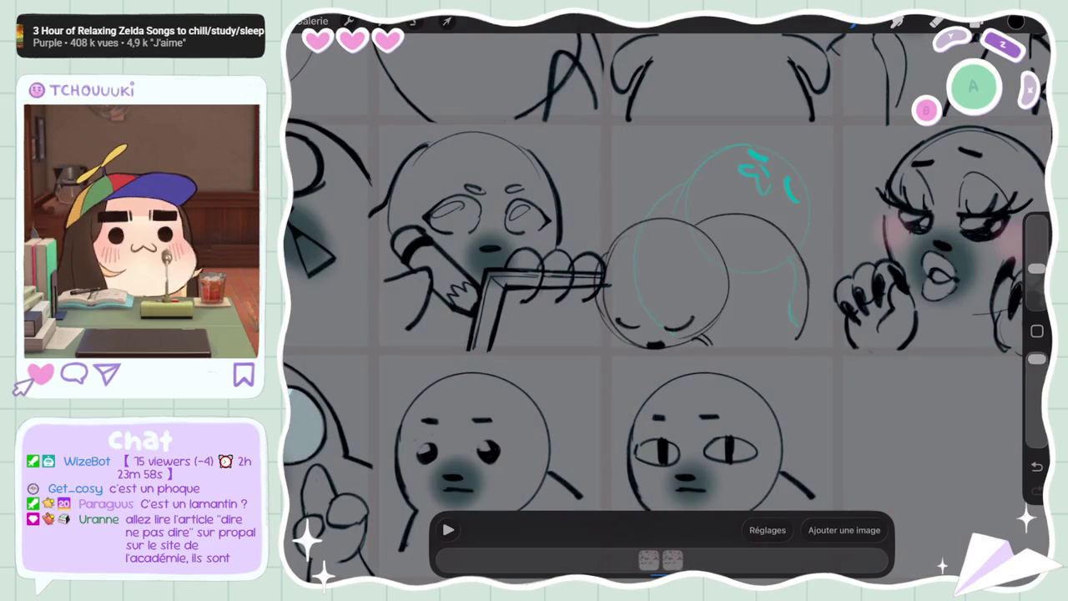
Flip between the two animation frames to compare the new sketch
{"action": "left_click_drag", "start_coordinate": [638, 560], "coordinate": [661, 560]}
{"action": "left_click", "coordinate": [684, 559]}
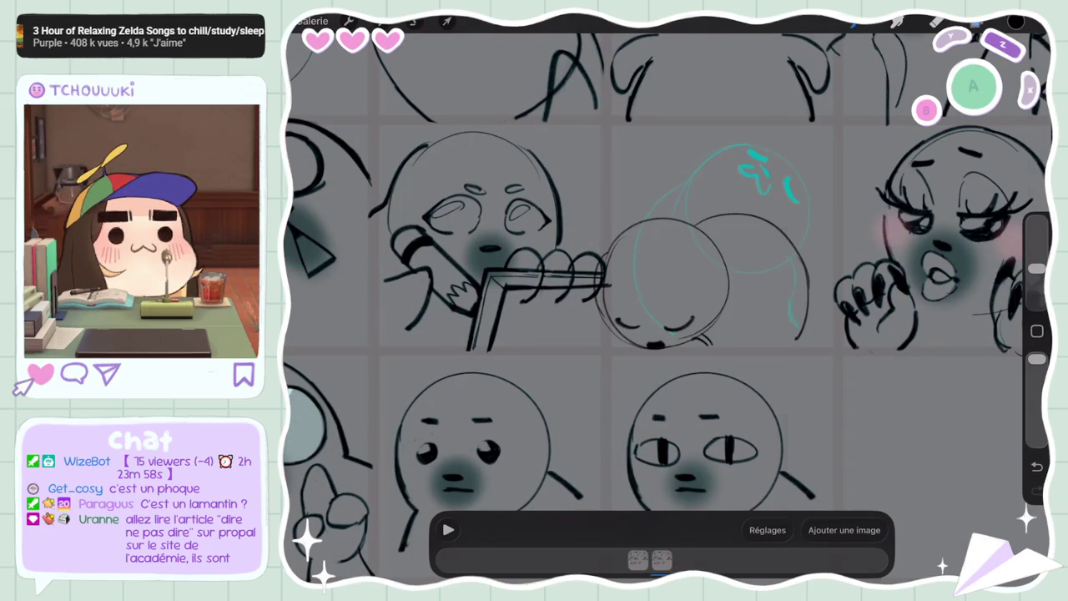
{"action": "left_click", "coordinate": [977, 24]}
{"action": "left_click", "coordinate": [448, 21]}
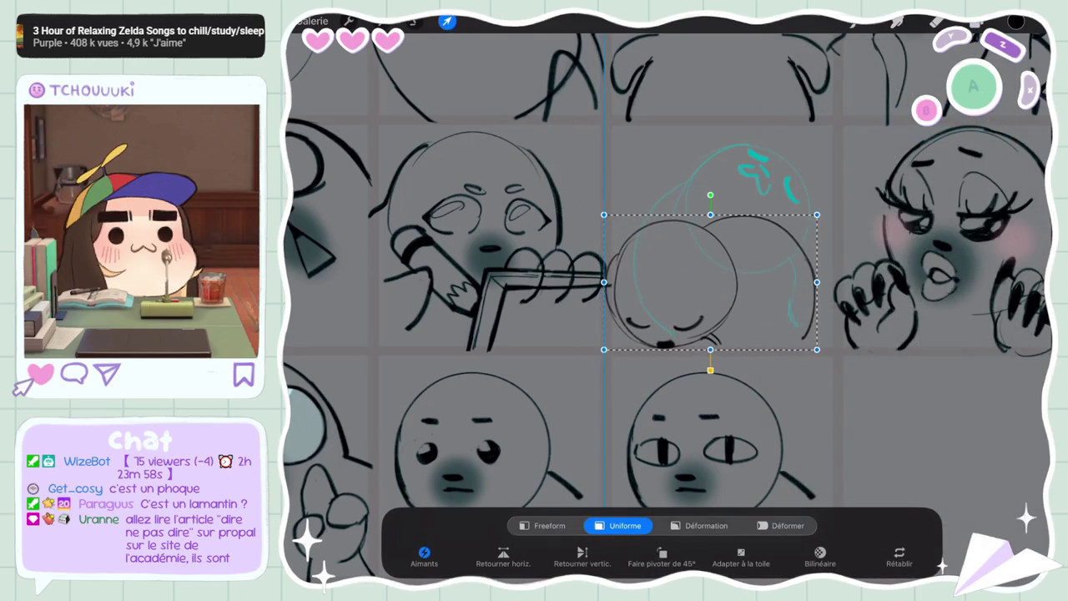
Move the original Calque 2 circle sketch slightly right and up
{"action": "left_click", "coordinate": [976, 23]}
{"action": "scroll", "coordinate": [906, 334], "scroll_direction": "down", "scroll_amount": 10}
{"action": "left_click", "coordinate": [906, 549]}
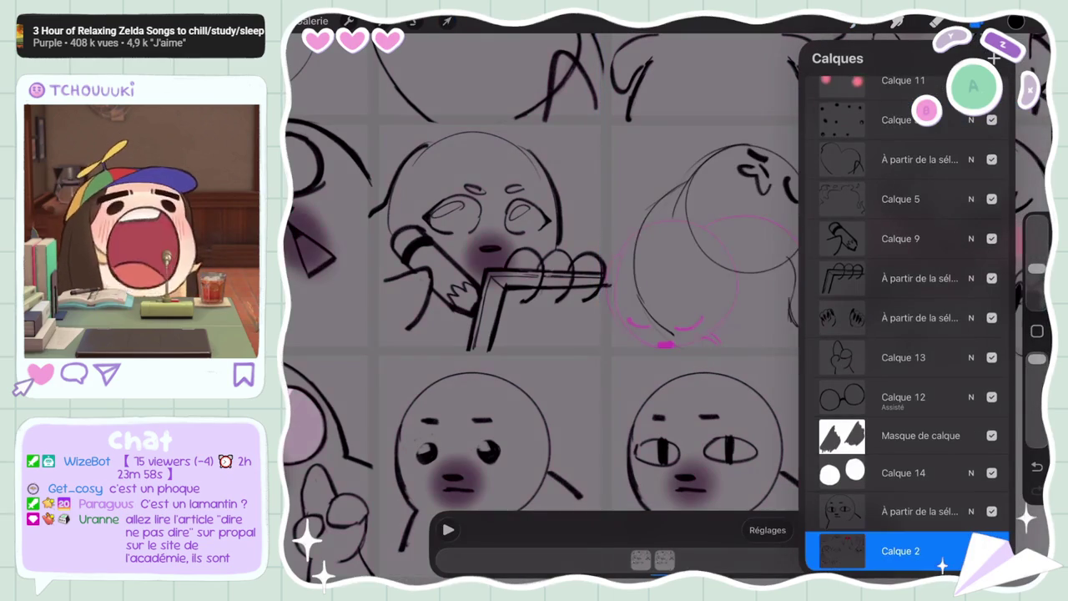
{"action": "left_click", "coordinate": [415, 21]}
{"action": "left_click_drag", "start_coordinate": [698, 139], "coordinate": [655, 351]}
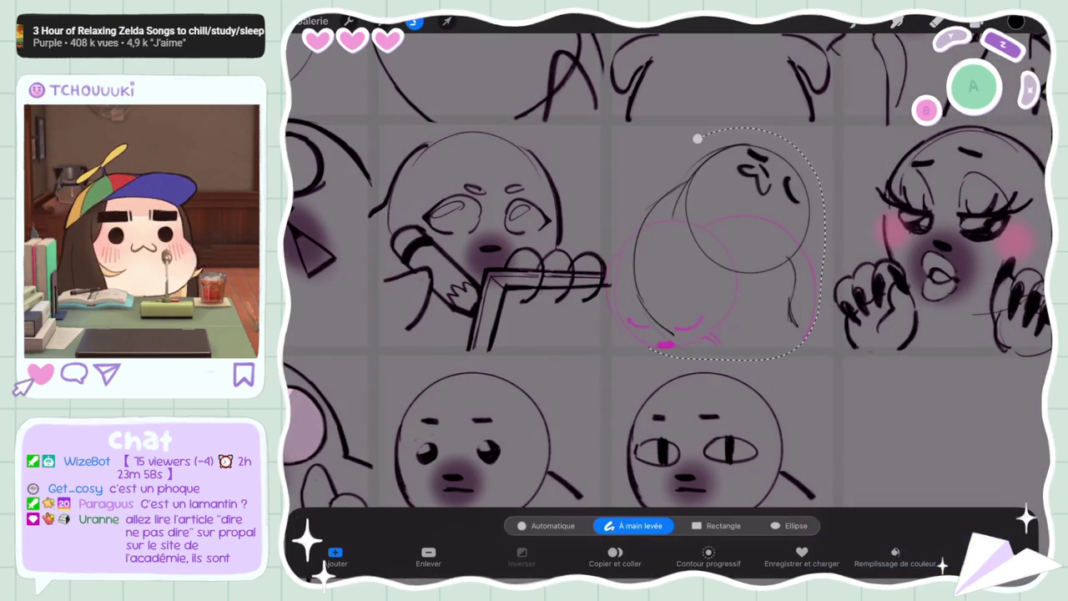
{"action": "left_click", "coordinate": [447, 21]}
{"action": "left_click_drag", "start_coordinate": [726, 234], "coordinate": [747, 227]}
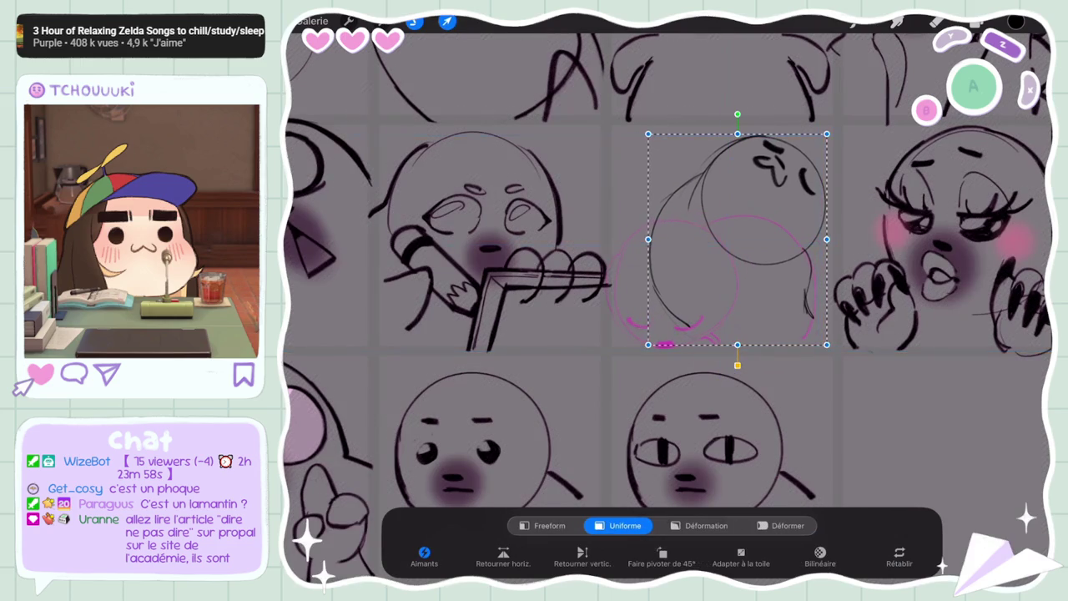
{"action": "left_click", "coordinate": [447, 21]}
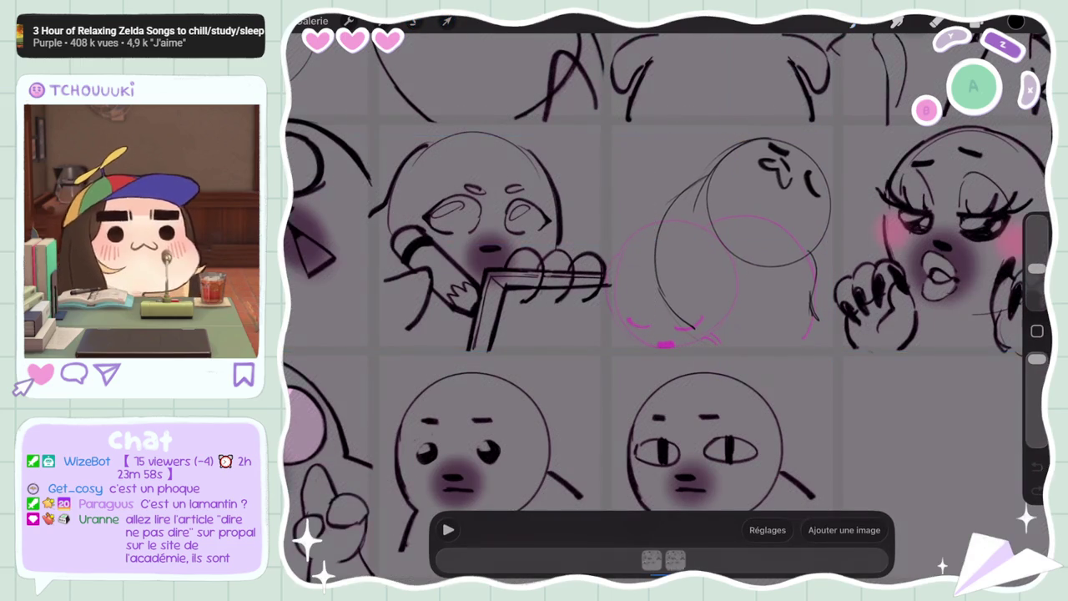
Duplicate the top 'Nouveau groupe' frame group to add a third frame
{"action": "left_click", "coordinate": [687, 560]}
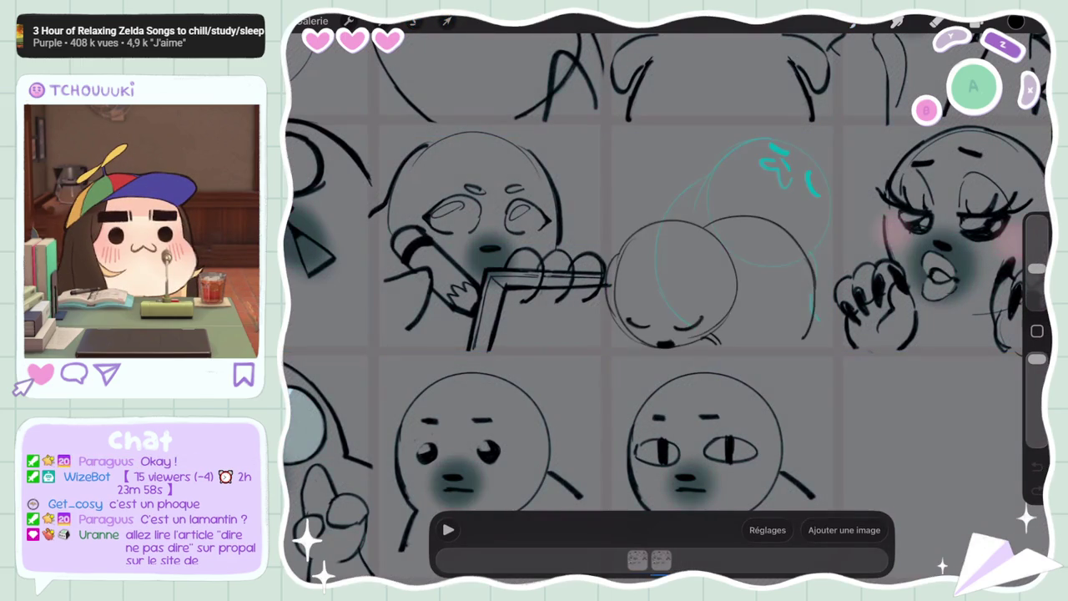
{"action": "left_click", "coordinate": [978, 23]}
{"action": "left_click_drag", "start_coordinate": [960, 89], "coordinate": [868, 89]}
{"action": "left_click", "coordinate": [893, 88]}
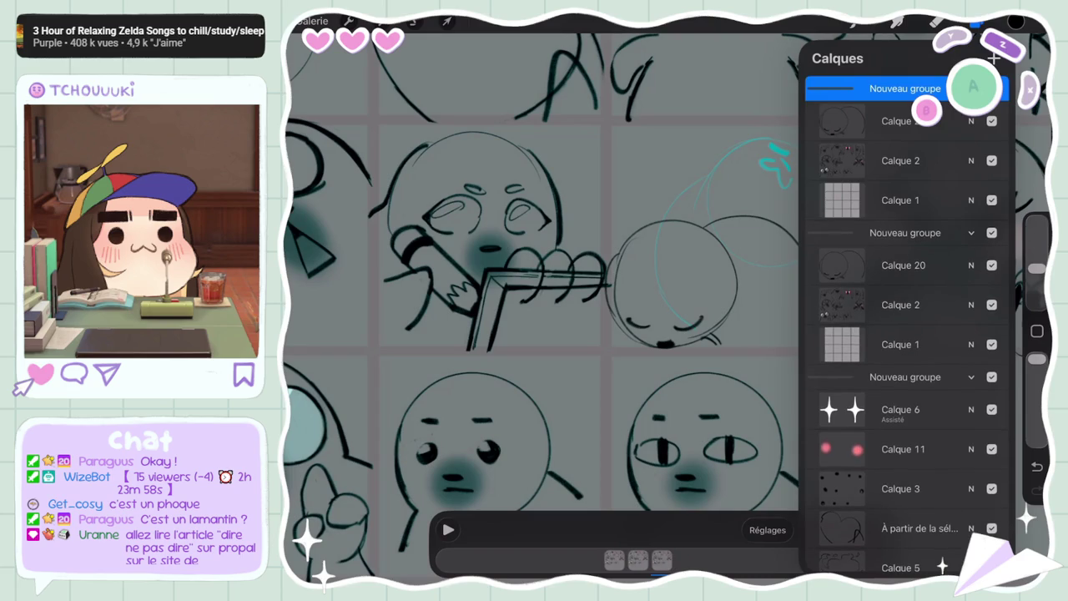
Delete the copied sketch layer from the new frame group
{"action": "left_click", "coordinate": [901, 121]}
{"action": "left_click_drag", "start_coordinate": [960, 121], "coordinate": [876, 121]}
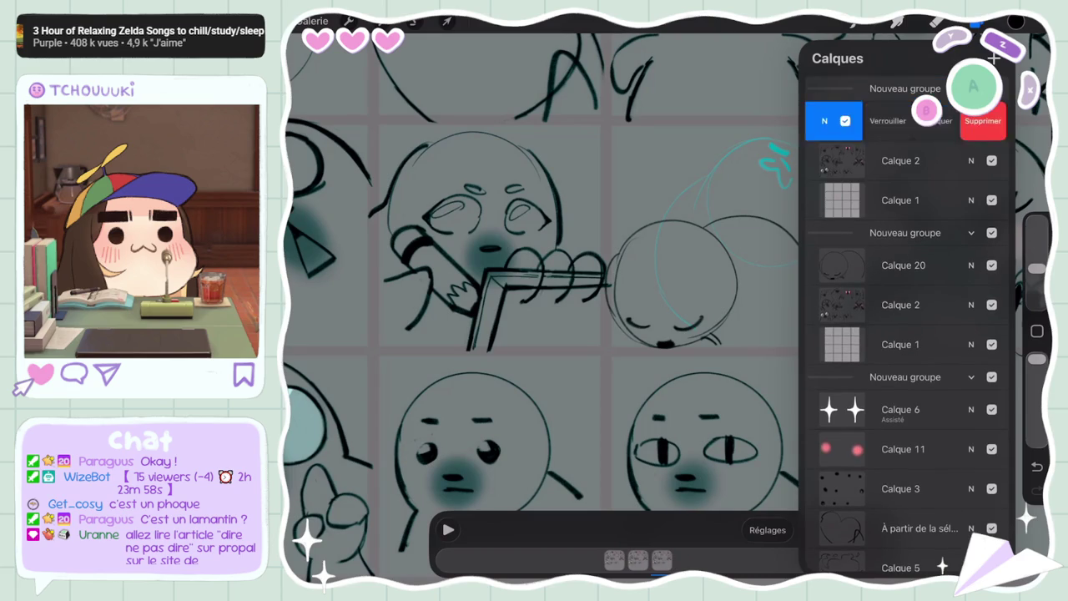
{"action": "left_click", "coordinate": [968, 116]}
{"action": "left_click", "coordinate": [977, 23]}
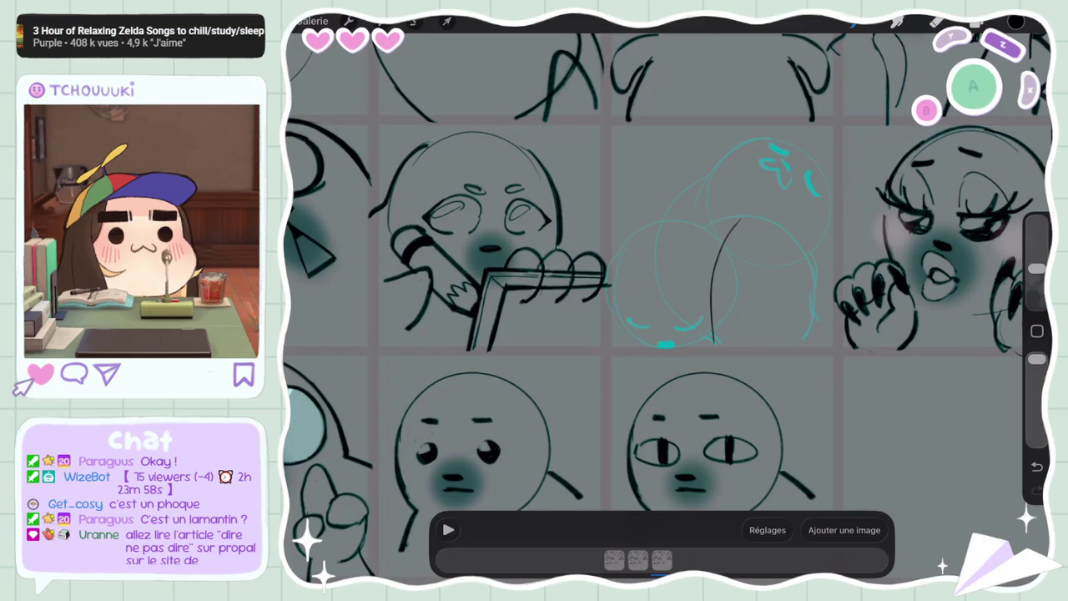
Sketch fresh head strokes in the writing cell, comparing versions with undo and redo
{"action": "key", "text": "ctrl+z"}
{"action": "key", "text": "ctrl+z"}
{"action": "left_click_drag", "start_coordinate": [698, 312], "coordinate": [711, 343]}
{"action": "left_click_drag", "start_coordinate": [695, 250], "coordinate": [708, 338]}
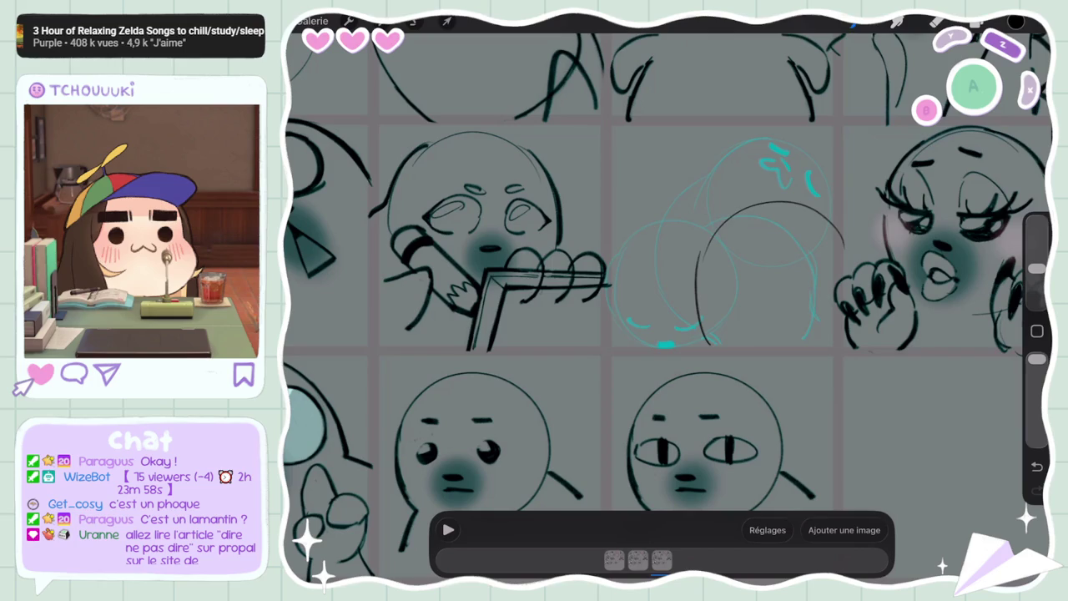
{"action": "left_click_drag", "start_coordinate": [802, 330], "coordinate": [791, 343]}
{"action": "key", "text": "e"}
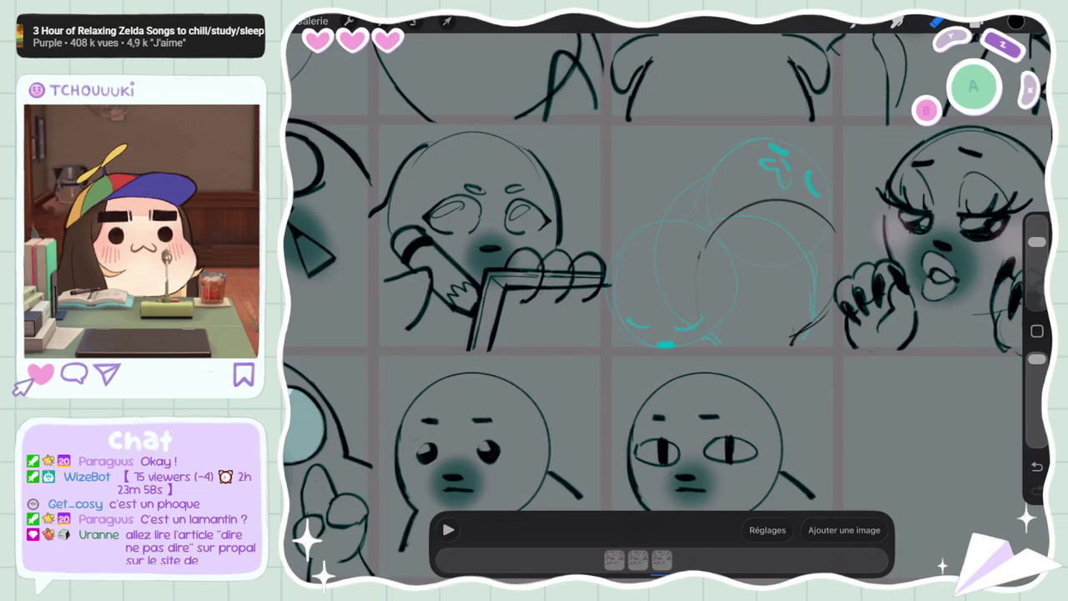
{"action": "key", "text": "ctrl+z"}
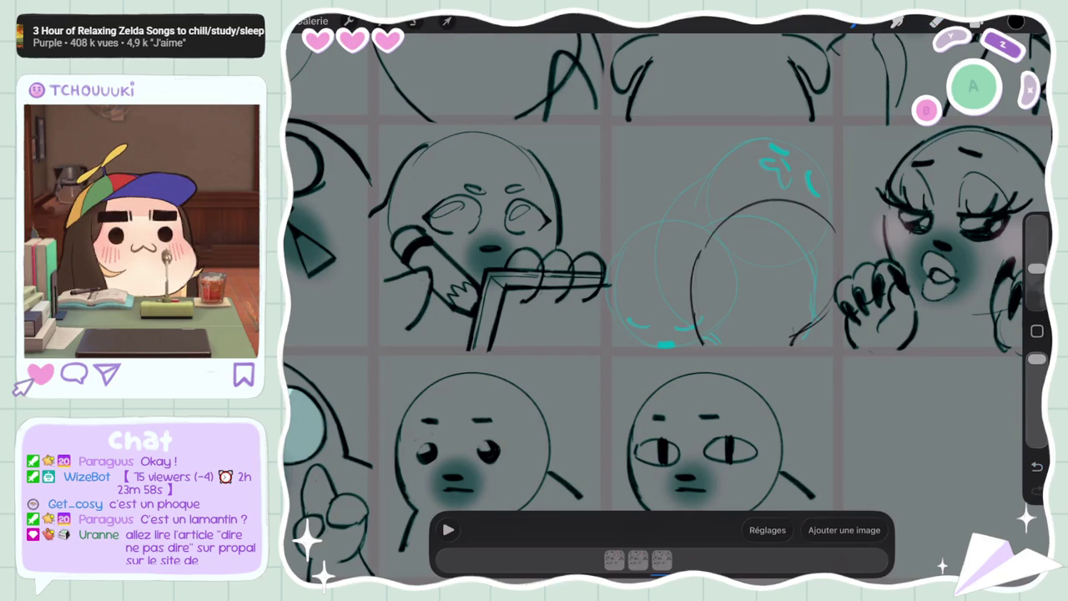
{"action": "key", "text": "ctrl+z"}
{"action": "key", "text": "ctrl+z"}
{"action": "key", "text": "ctrl+z"}
{"action": "key", "text": "ctrl+shift+z"}
{"action": "key", "text": "ctrl+z"}
{"action": "key", "text": "ctrl+shift+z"}
{"action": "key", "text": "ctrl+z"}
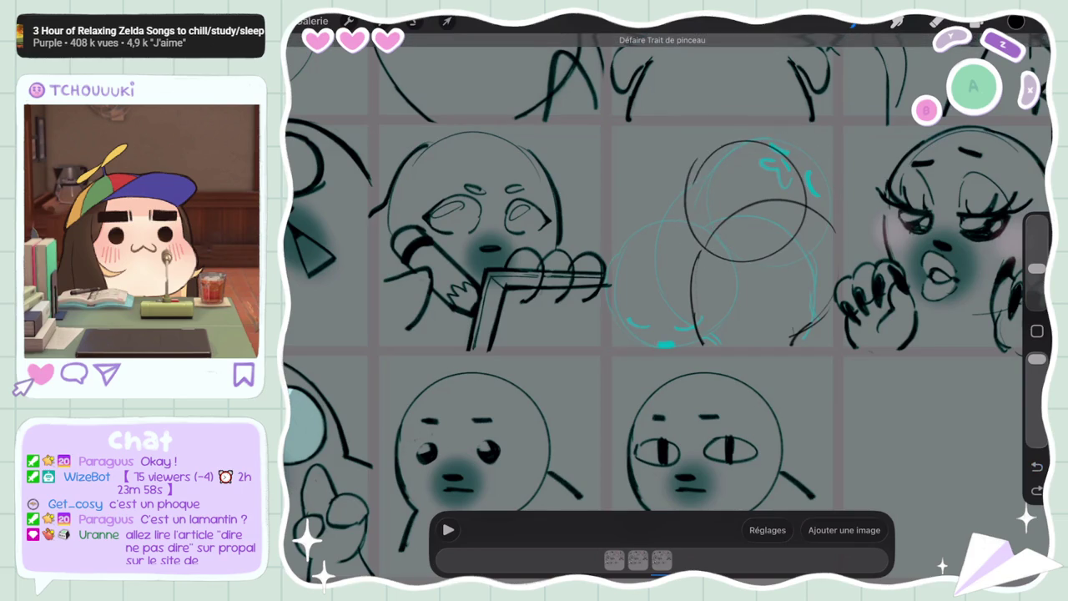
Select Calque 2 in the bottom frame group
{"action": "key", "text": "l"}
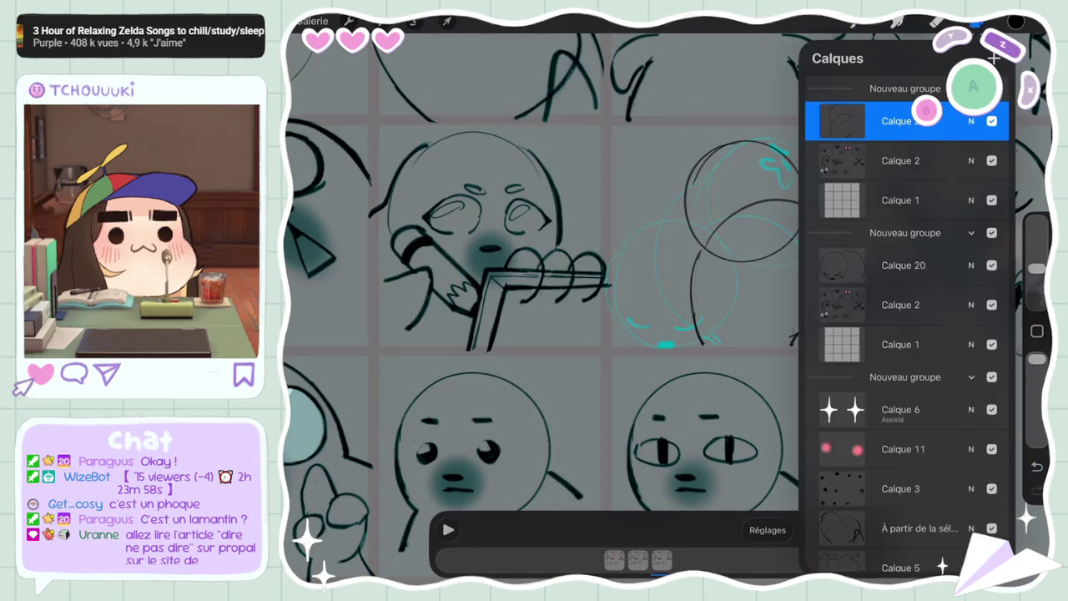
{"action": "scroll", "coordinate": [908, 333], "scroll_direction": "down", "scroll_amount": 5}
{"action": "scroll", "coordinate": [908, 334], "scroll_direction": "down", "scroll_amount": 5}
{"action": "scroll", "coordinate": [907, 334], "scroll_direction": "down", "scroll_amount": 5}
{"action": "left_click", "coordinate": [902, 477]}
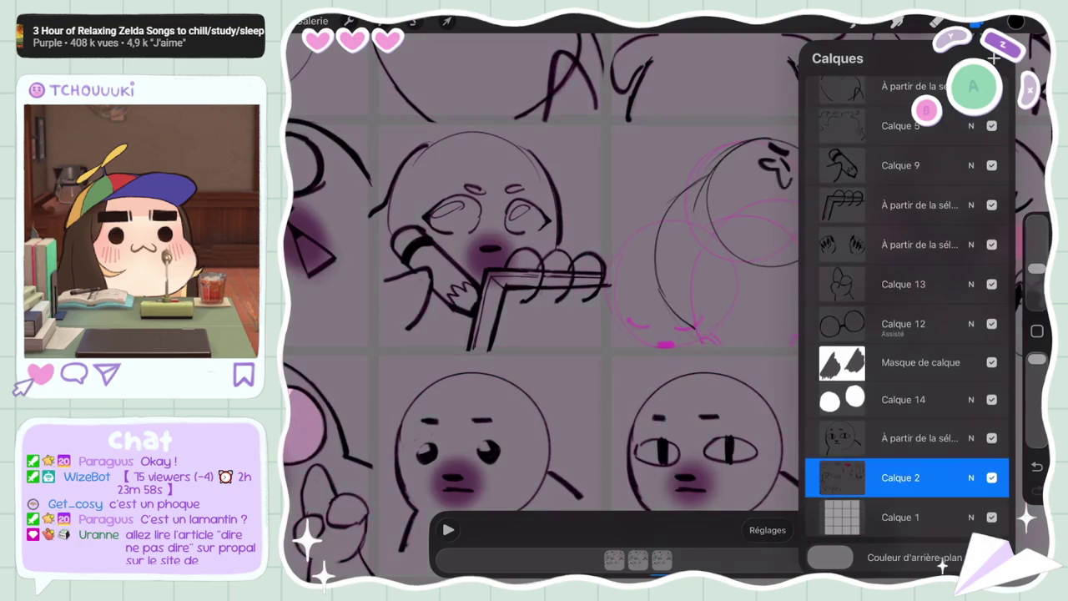
Lasso and paste the head sketch, tilt it -7.5° and nudge it right
{"action": "key", "text": "s"}
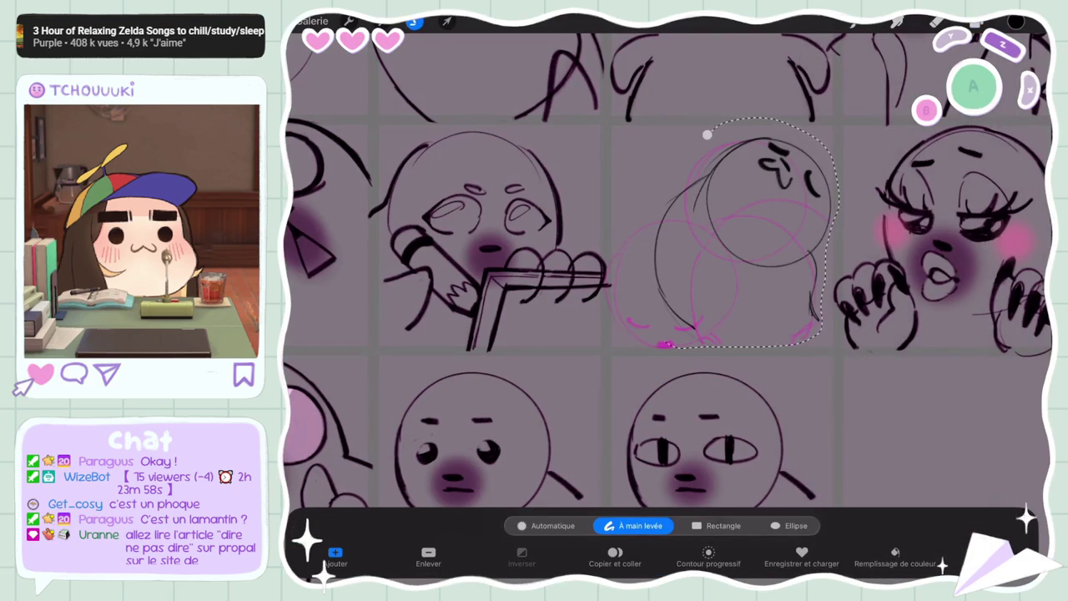
{"action": "key", "text": "v"}
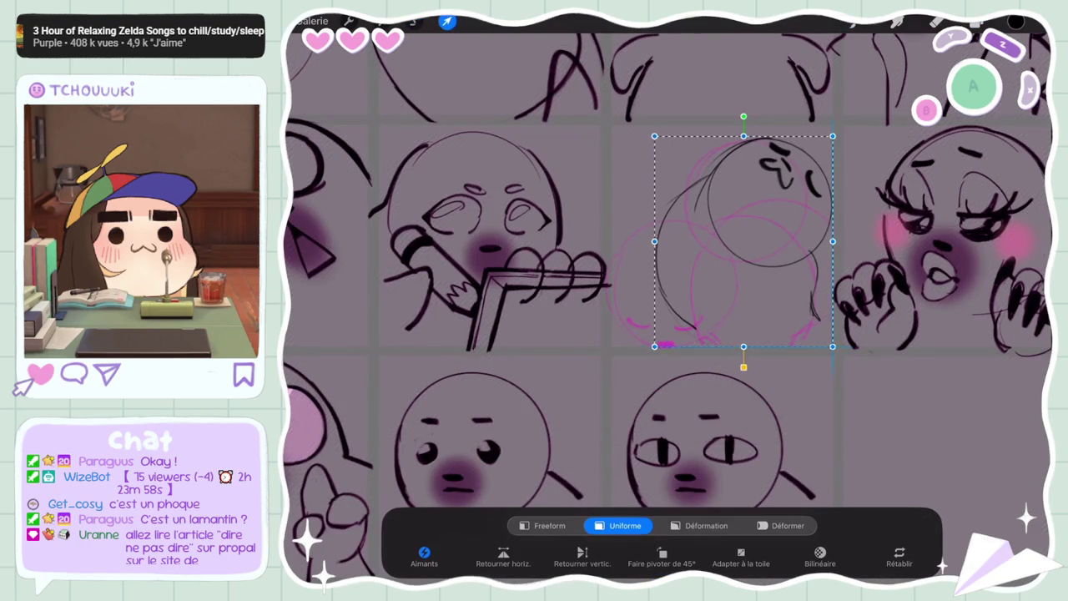
{"action": "left_click_drag", "start_coordinate": [742, 241], "coordinate": [749, 240]}
{"action": "left_click_drag", "start_coordinate": [749, 115], "coordinate": [765, 116]}
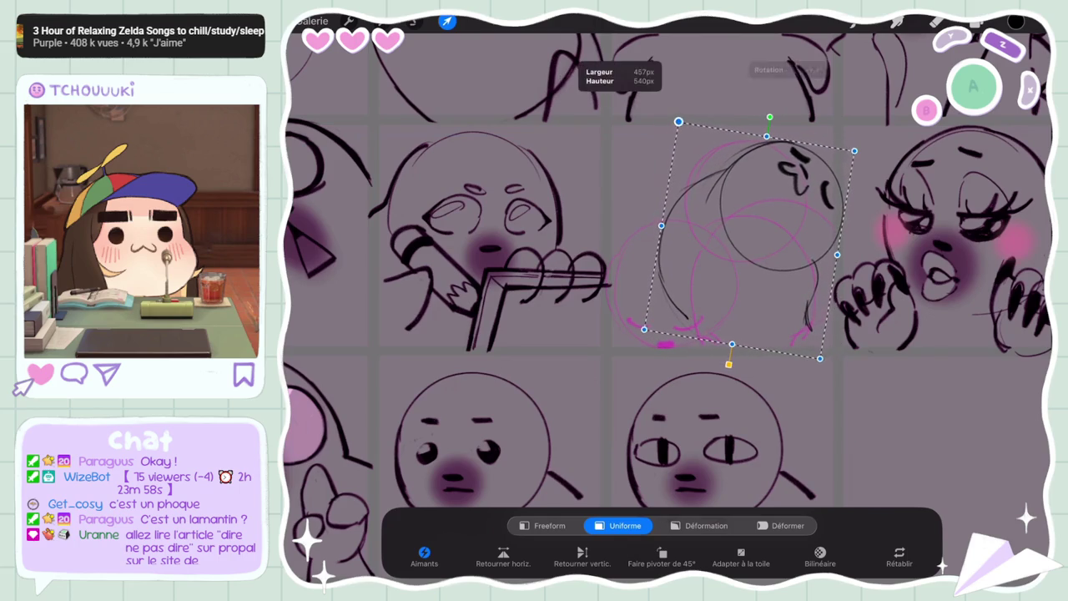
{"action": "left_click_drag", "start_coordinate": [747, 242], "coordinate": [751, 245]}
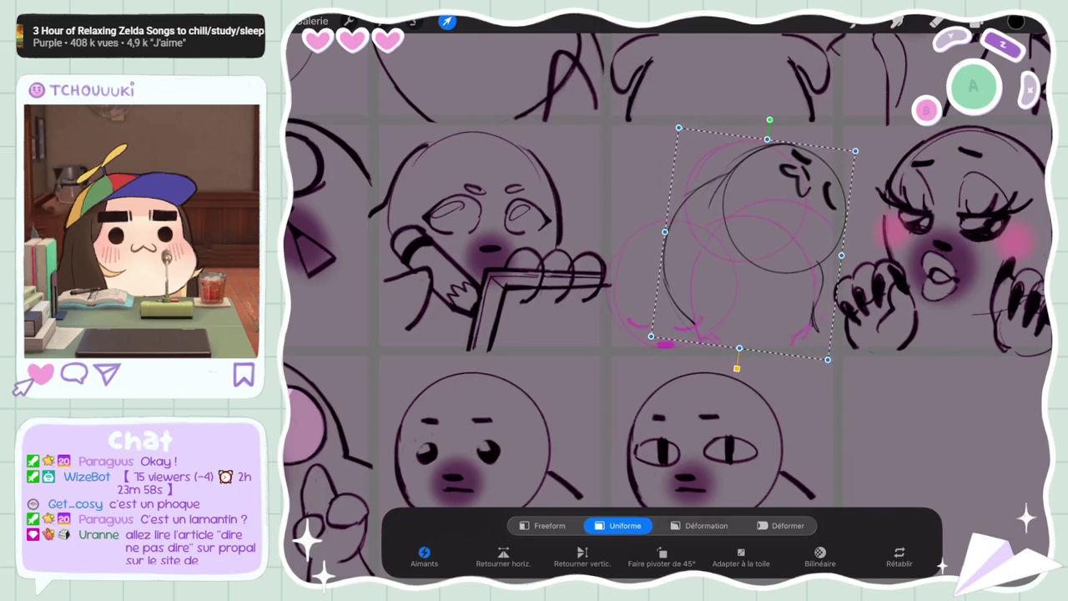
Reselect the top layer of the newest frame group and undo the last stroke
{"action": "left_click", "coordinate": [978, 24]}
{"action": "scroll", "coordinate": [905, 334], "scroll_direction": "up", "scroll_amount": 10}
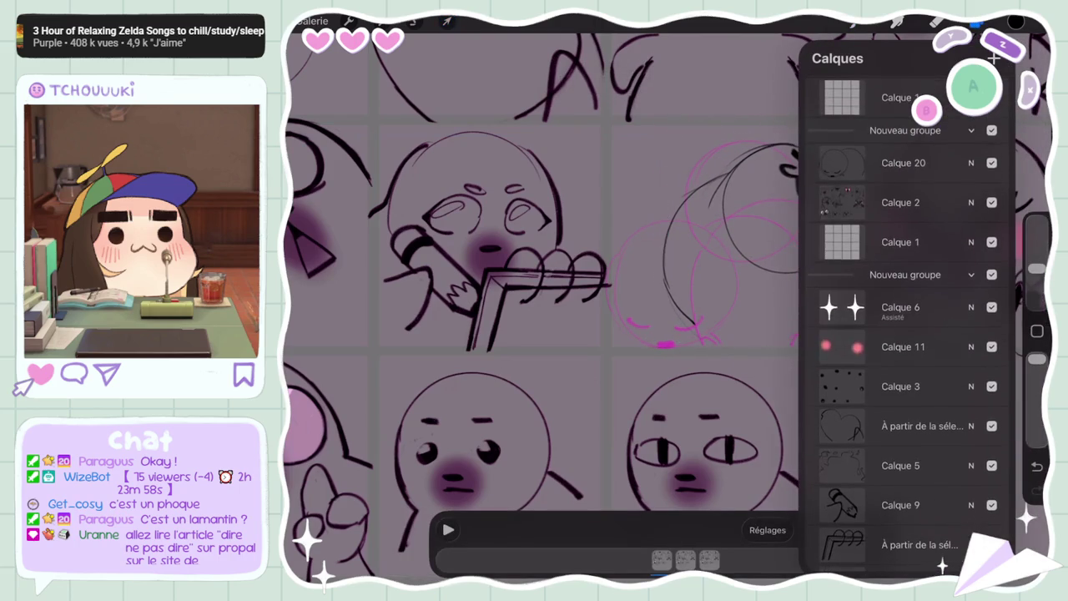
{"action": "left_click", "coordinate": [904, 162]}
{"action": "scroll", "coordinate": [905, 326], "scroll_direction": "up", "scroll_amount": 3}
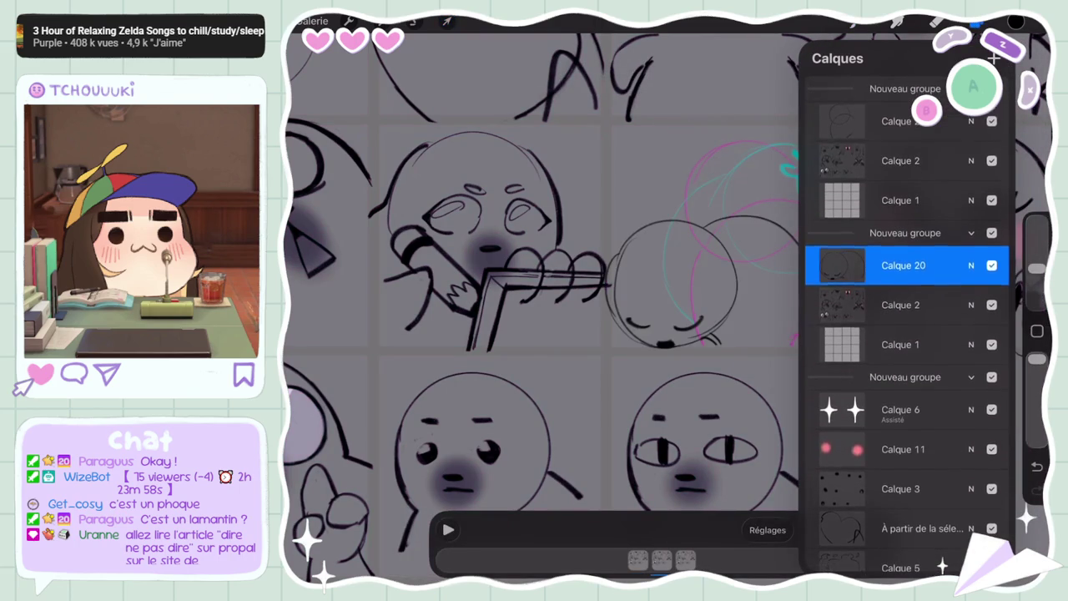
{"action": "left_click", "coordinate": [902, 121]}
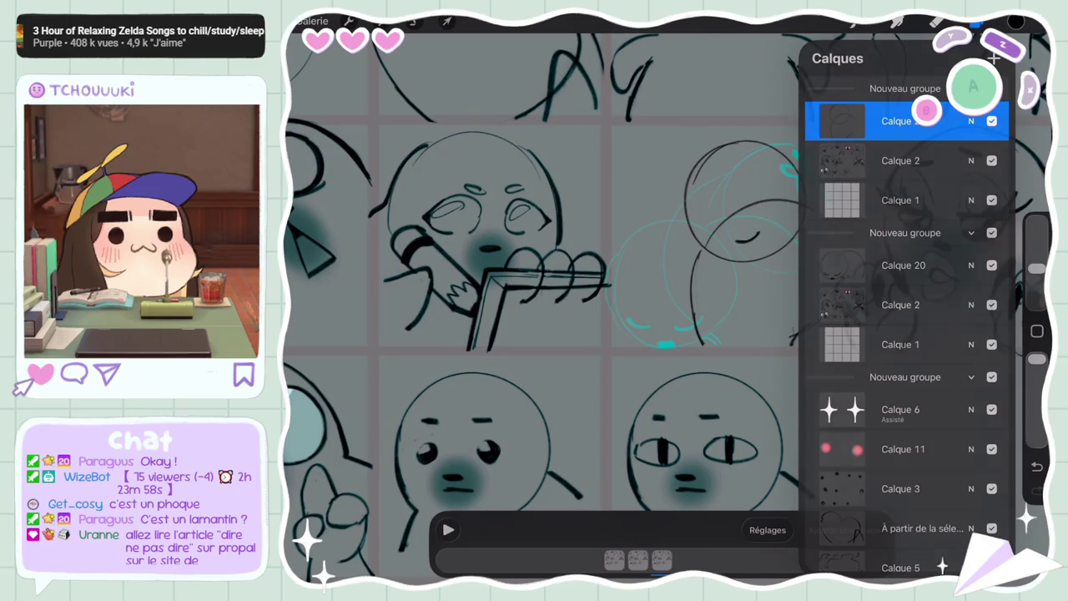
{"action": "left_click", "coordinate": [978, 23]}
{"action": "key", "text": "ctrl+z"}
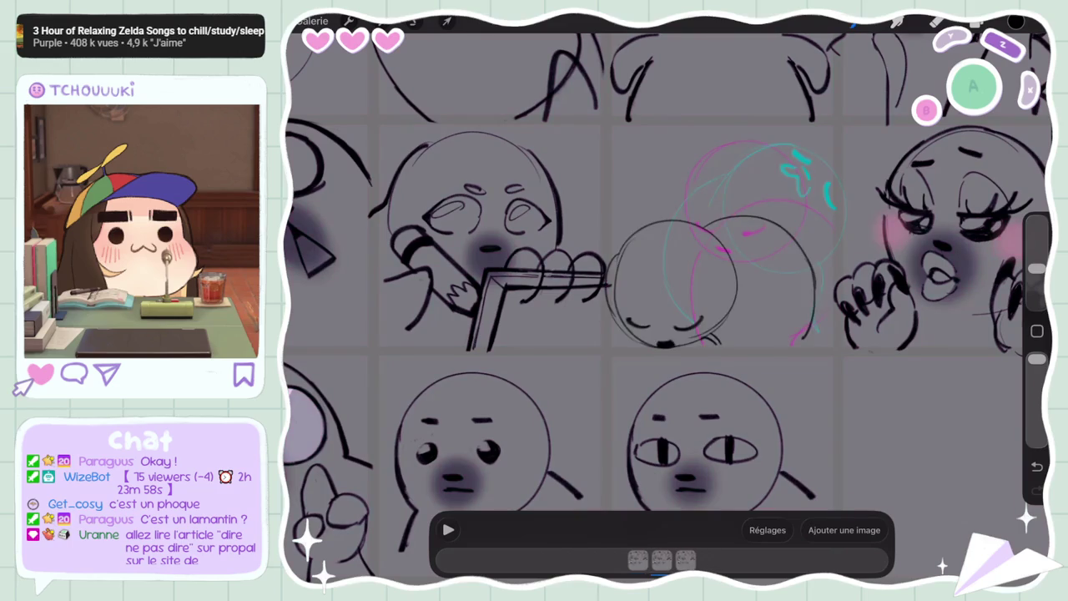
Duplicate the second 'Nouveau groupe' as a fourth frame, keeping its Calque 20 layer
{"action": "left_click", "coordinate": [976, 23]}
{"action": "scroll", "coordinate": [906, 334], "scroll_direction": "up", "scroll_amount": 2}
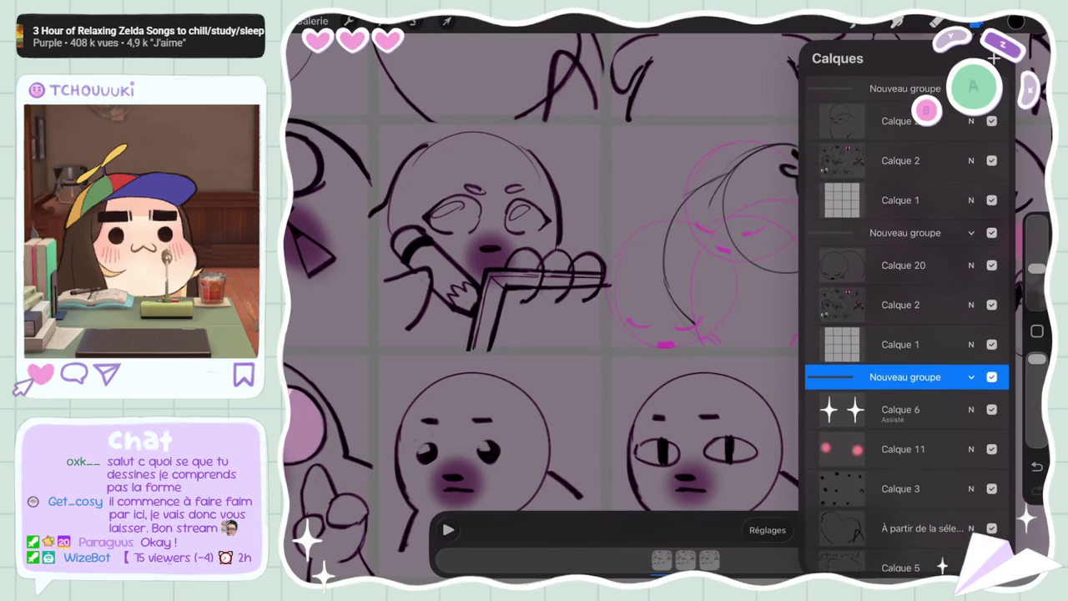
{"action": "left_click", "coordinate": [905, 233]}
{"action": "left_click_drag", "start_coordinate": [960, 233], "coordinate": [860, 232]}
{"action": "left_click", "coordinate": [933, 233]}
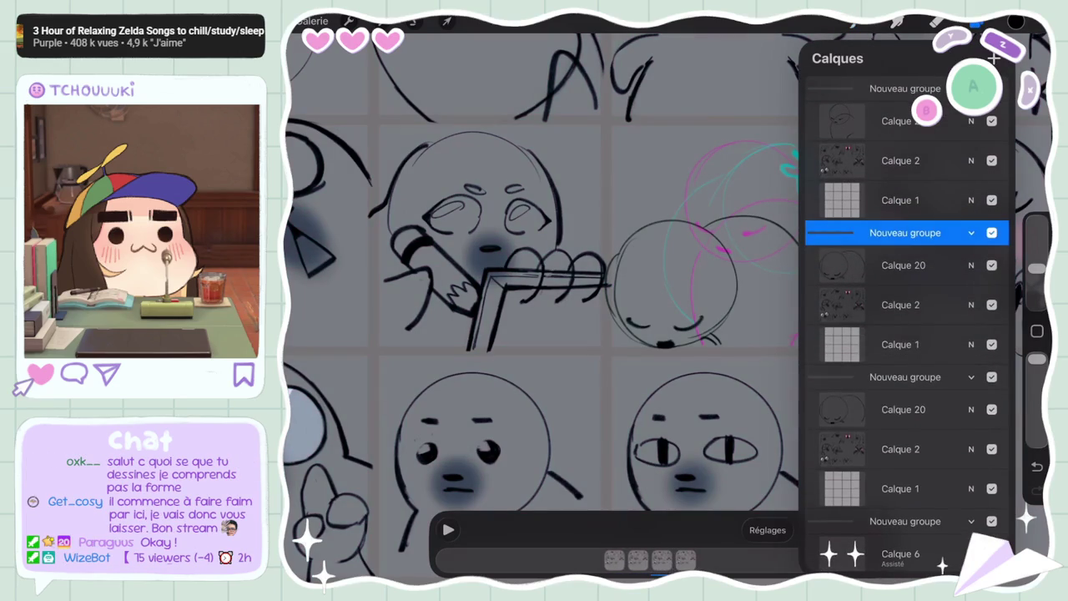
{"action": "left_click", "coordinate": [906, 409]}
{"action": "left_click_drag", "start_coordinate": [960, 409], "coordinate": [860, 409]}
{"action": "left_click", "coordinate": [985, 409]}
{"action": "key", "text": "ctrl+z"}
{"action": "left_click", "coordinate": [977, 22]}
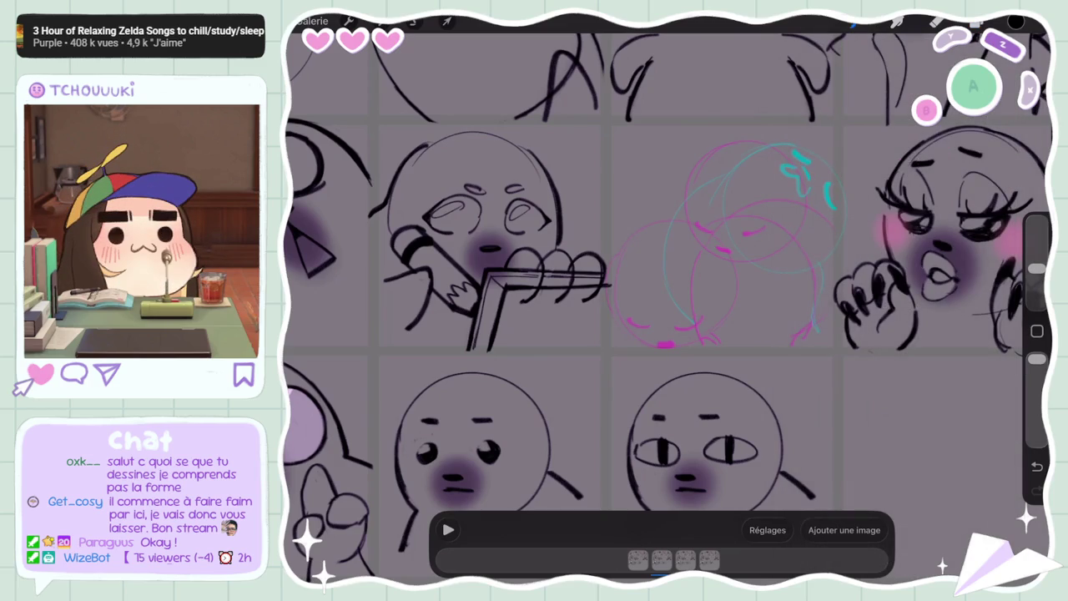
Draw a new circle for the seal's head, retrying the stroke with undo and redo
{"action": "left_click_drag", "start_coordinate": [643, 214], "coordinate": [703, 187]}
{"action": "key", "text": "ctrl+z"}
{"action": "key", "text": "ctrl+shift+z"}
{"action": "key", "text": "ctrl+z"}
{"action": "key", "text": "ctrl+z"}
{"action": "mouse_move", "coordinate": [666, 294]}
{"action": "left_mouse_down"}
{"action": "mouse_move", "coordinate": [657, 284]}
{"action": "mouse_move", "coordinate": [676, 298]}
{"action": "left_mouse_up"}
{"action": "key", "text": "ctrl+z"}
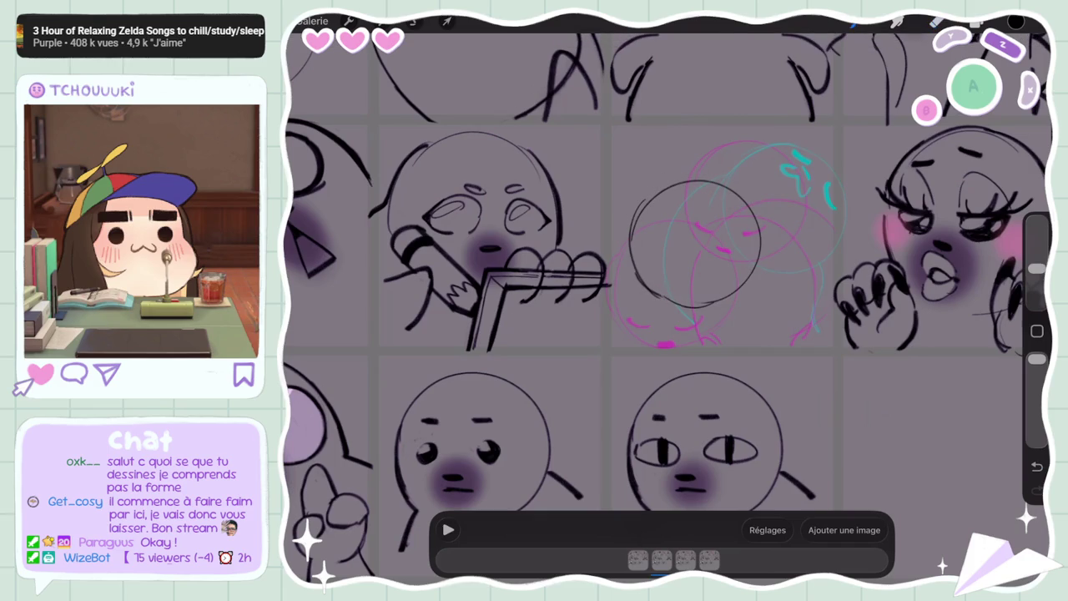
Shear the head circle slightly with Déformation and shift it up-left
{"action": "left_click", "coordinate": [446, 21]}
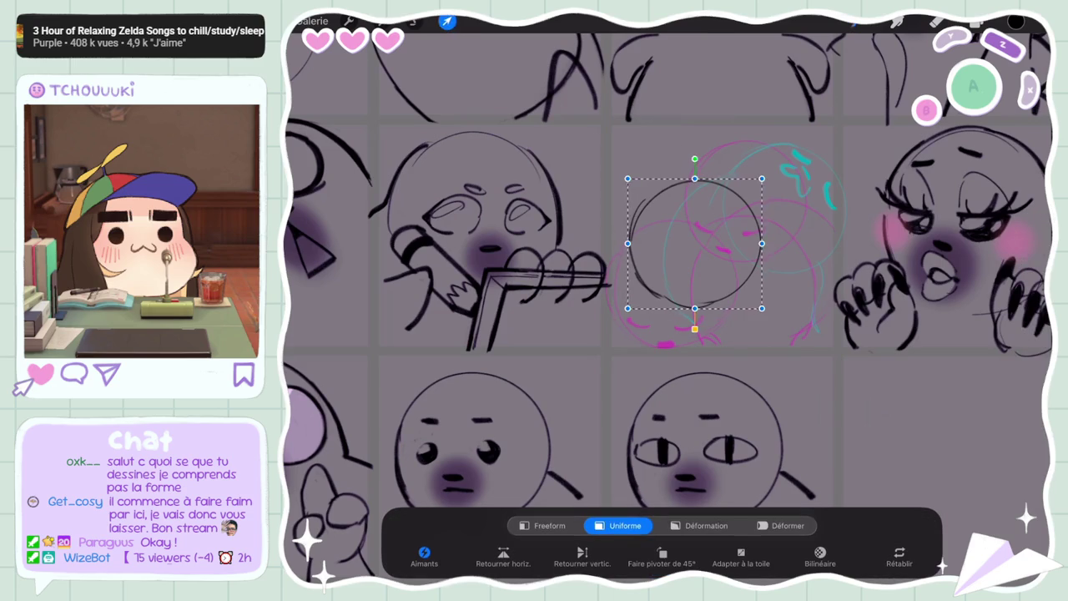
{"action": "left_click", "coordinate": [446, 21]}
{"action": "left_click", "coordinate": [447, 21]}
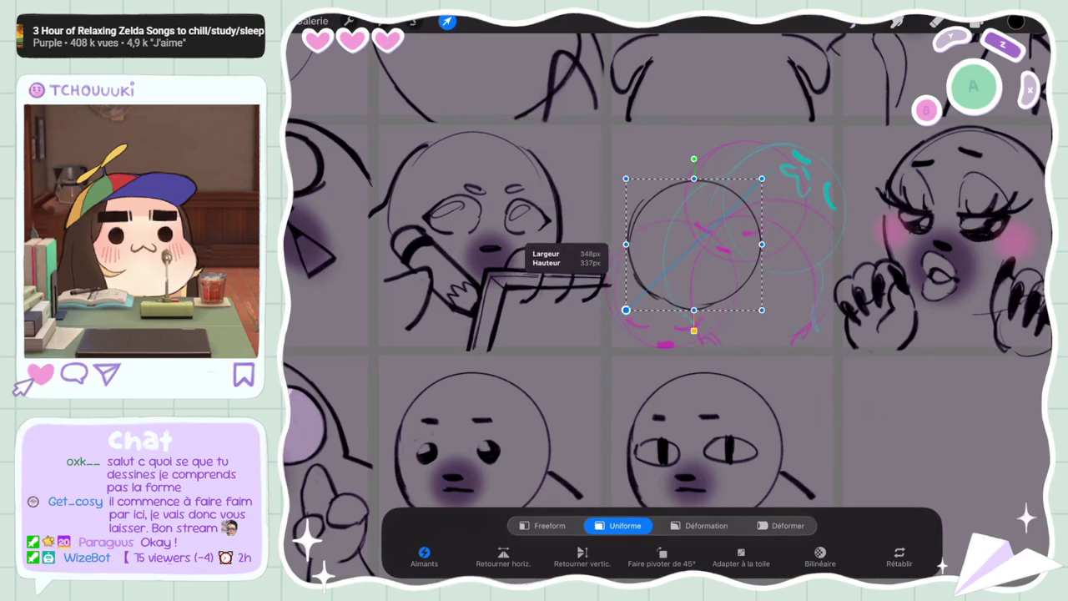
{"action": "left_click", "coordinate": [707, 526]}
{"action": "left_click_drag", "start_coordinate": [626, 244], "coordinate": [631, 242]}
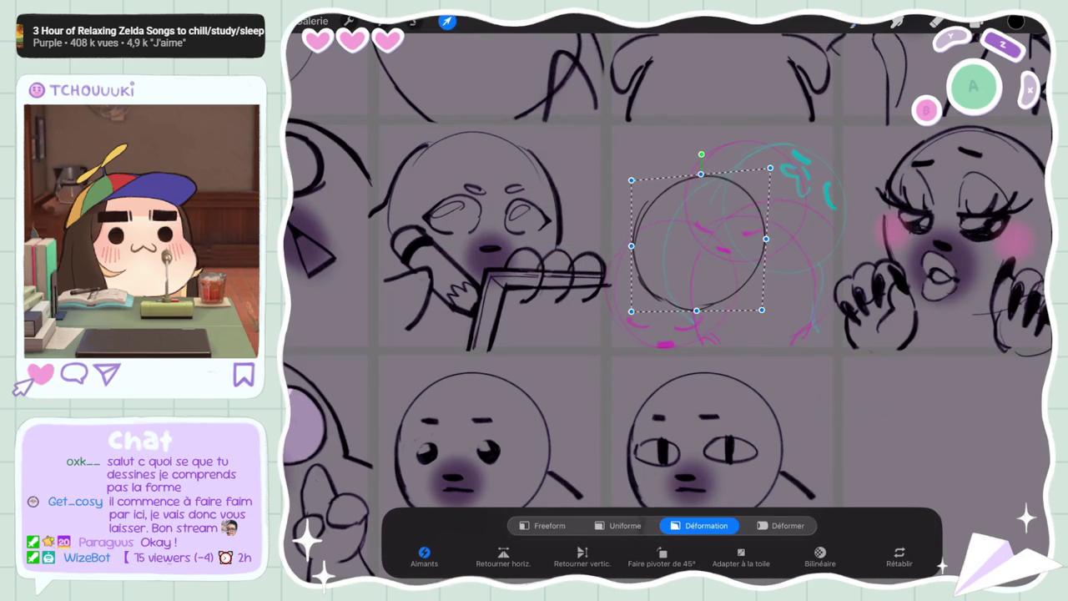
{"action": "left_click_drag", "start_coordinate": [699, 242], "coordinate": [692, 237]}
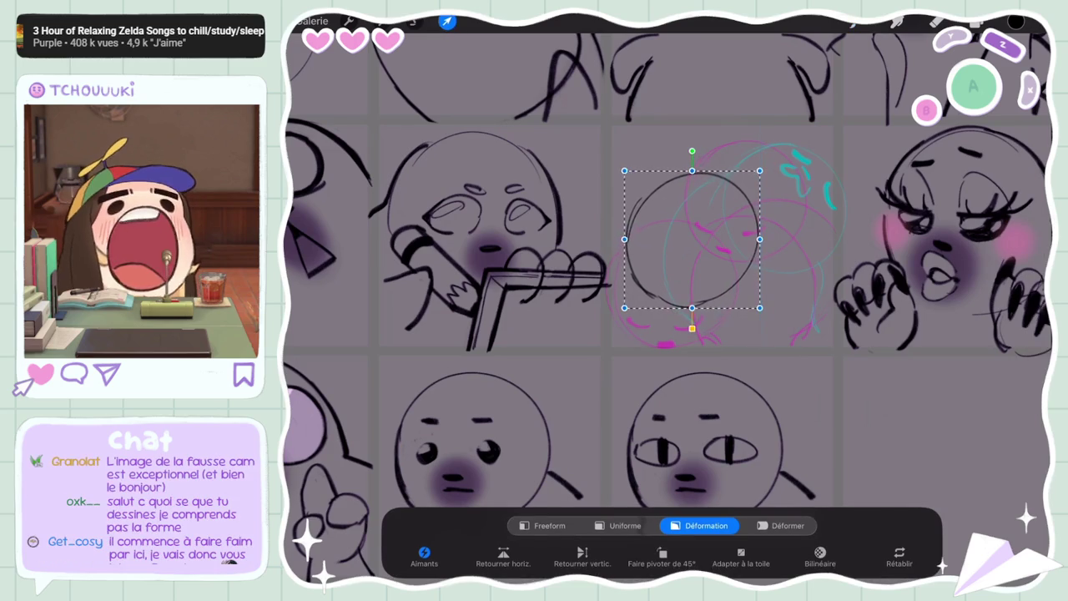
{"action": "left_click", "coordinate": [447, 21]}
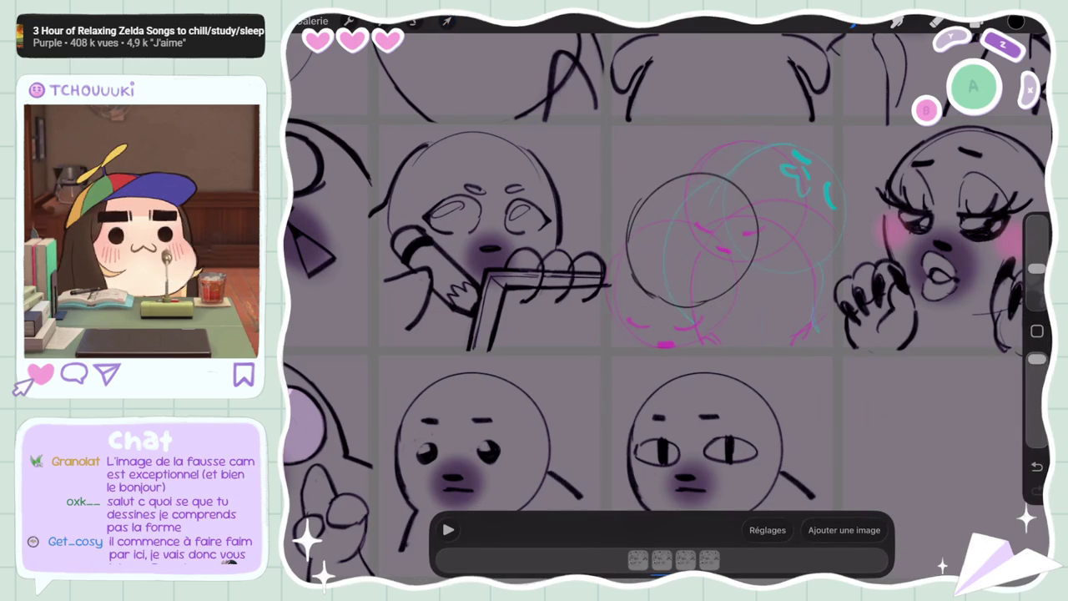
Draw a small w-shaped mouth and try a neck line, undoing the rejected strokes
{"action": "left_click_drag", "start_coordinate": [657, 259], "coordinate": [680, 258]}
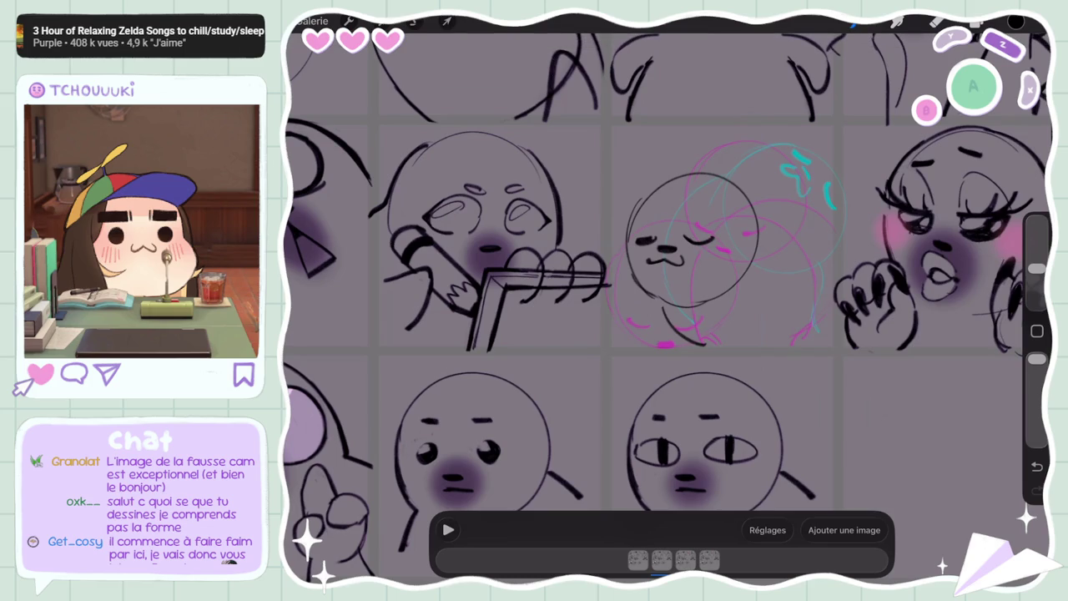
{"action": "left_click", "coordinate": [1036, 465]}
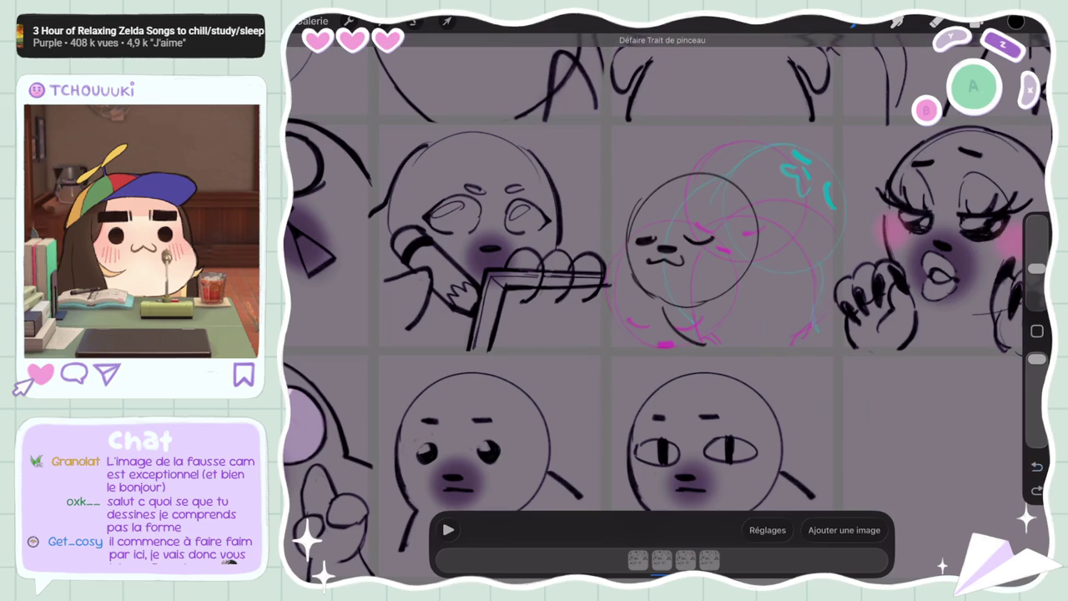
{"action": "left_click_drag", "start_coordinate": [656, 304], "coordinate": [664, 343]}
{"action": "left_click", "coordinate": [1037, 465]}
{"action": "key", "text": "ctrl+z"}
Redraw the curved body line right of the face after several undone attempts
{"action": "left_click_drag", "start_coordinate": [755, 224], "coordinate": [808, 316]}
{"action": "key", "text": "ctrl+z"}
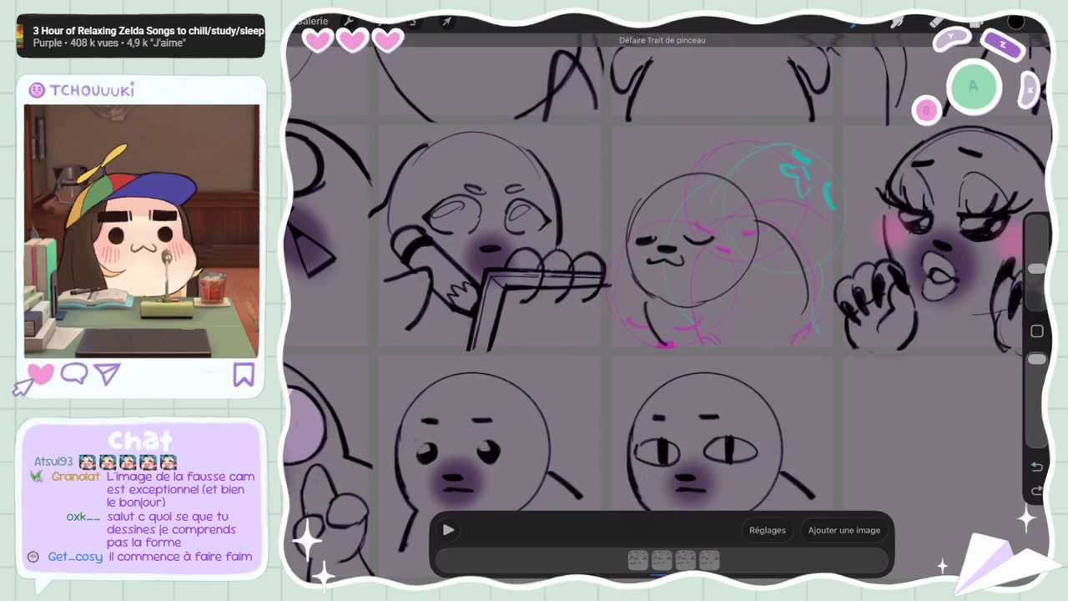
{"action": "key", "text": "ctrl+shift+z"}
{"action": "key", "text": "ctrl+z"}
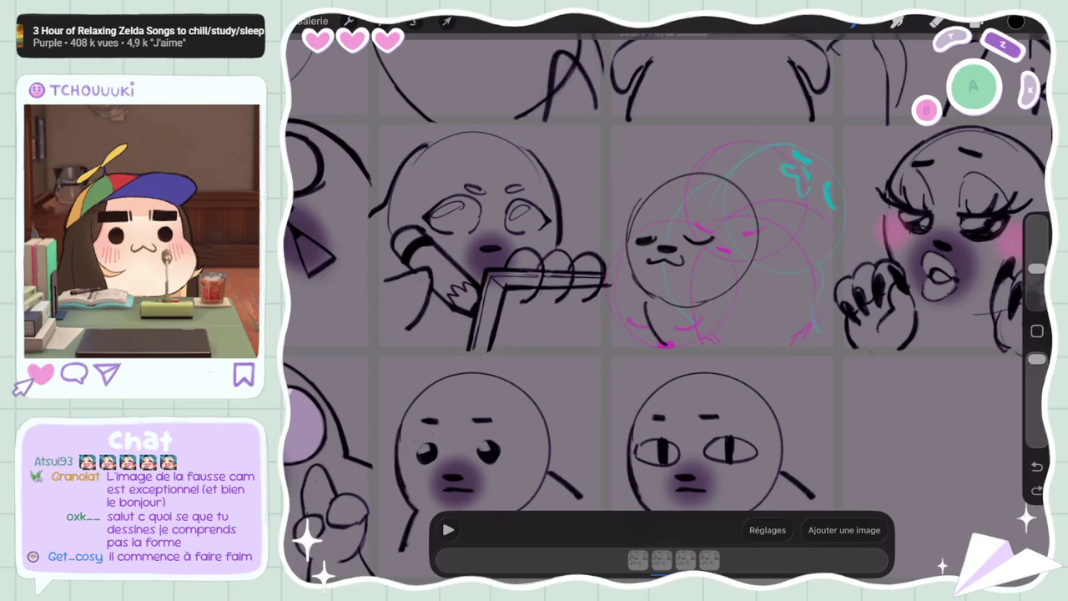
{"action": "left_click_drag", "start_coordinate": [754, 216], "coordinate": [791, 248]}
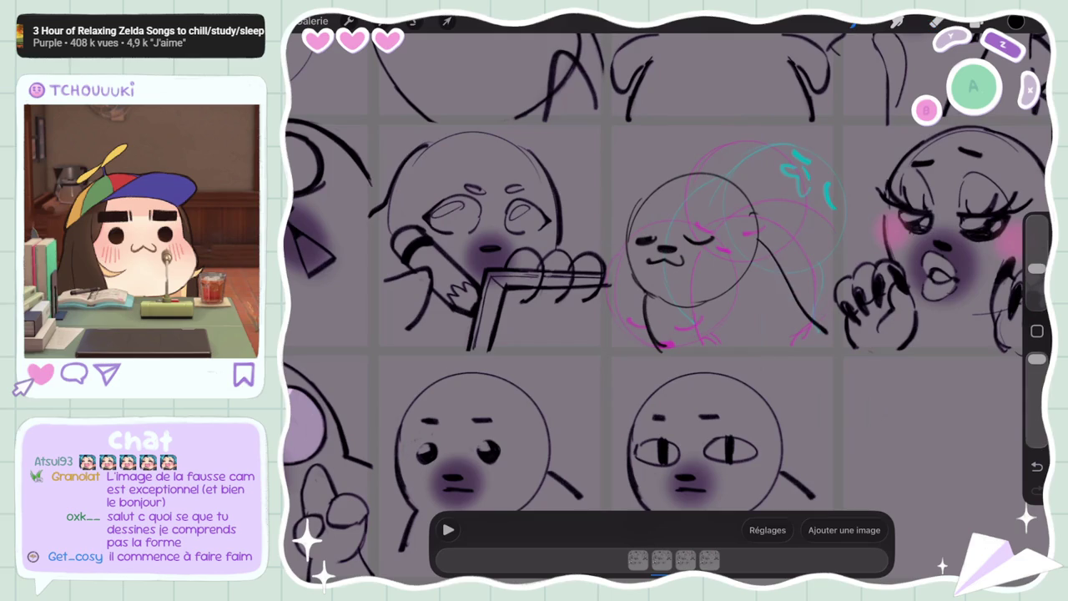
{"action": "key", "text": "ctrl+z"}
{"action": "key", "text": "ctrl+shift+z"}
{"action": "key", "text": "ctrl+z"}
{"action": "left_click_drag", "start_coordinate": [822, 355], "coordinate": [756, 242]}
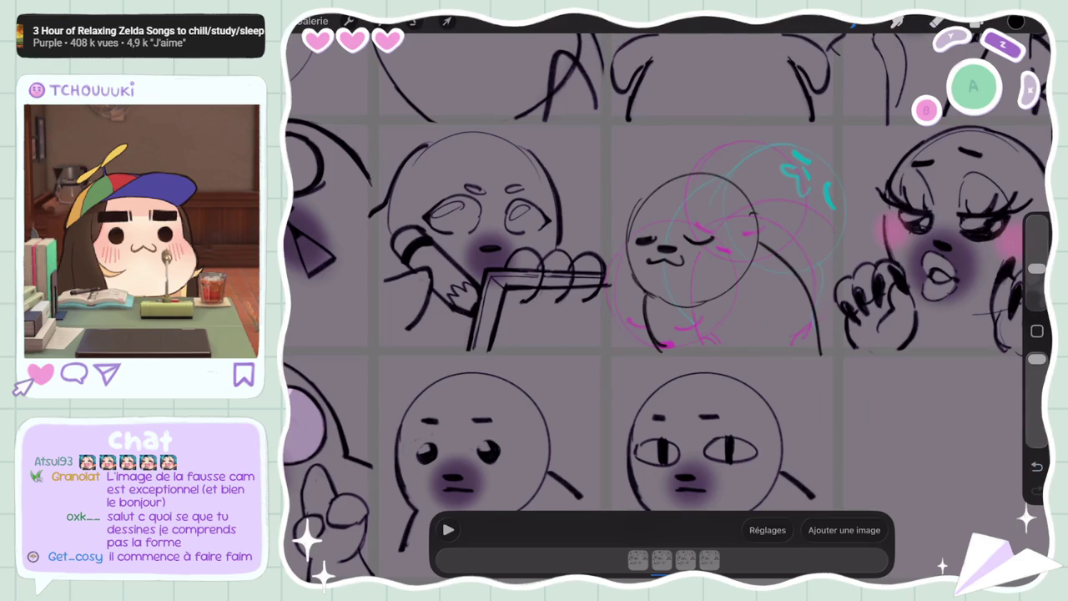
{"action": "key", "text": "ctrl+z"}
{"action": "key", "text": "ctrl+z"}
{"action": "mouse_move", "coordinate": [756, 239]}
{"action": "left_mouse_down"}
{"action": "mouse_move", "coordinate": [798, 275]}
{"action": "mouse_move", "coordinate": [808, 346]}
{"action": "left_mouse_up"}
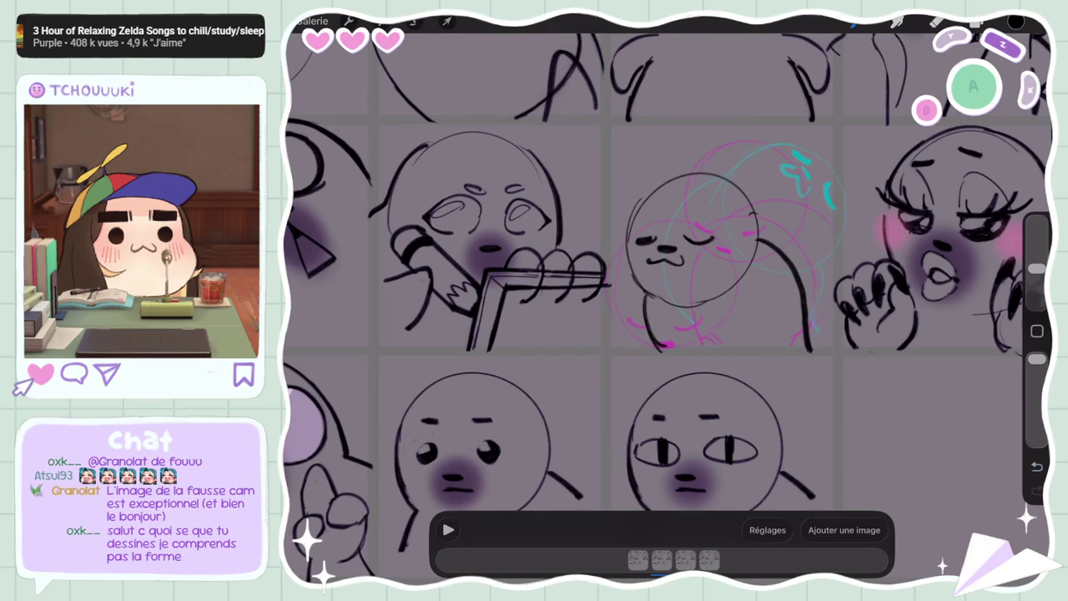
Preview the seal animation at 6 frames per second (Images par seconde), then pause
{"action": "left_click", "coordinate": [448, 530]}
{"action": "left_click", "coordinate": [768, 530]}
{"action": "left_click_drag", "start_coordinate": [731, 356], "coordinate": [706, 355]}
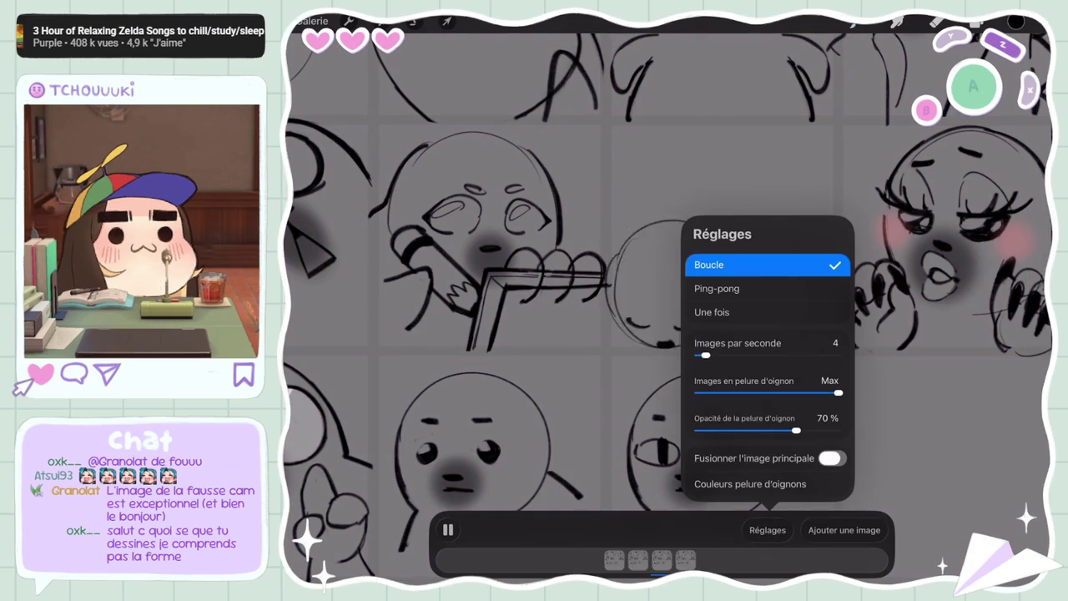
{"action": "left_click_drag", "start_coordinate": [706, 355], "coordinate": [714, 356]}
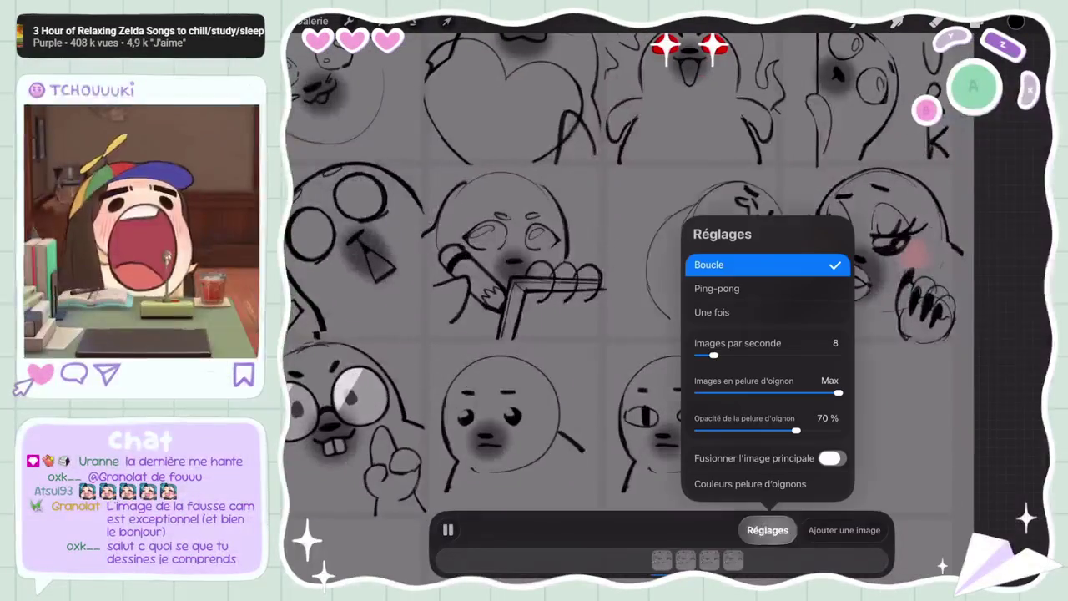
{"action": "left_click_drag", "start_coordinate": [714, 355], "coordinate": [708, 355]}
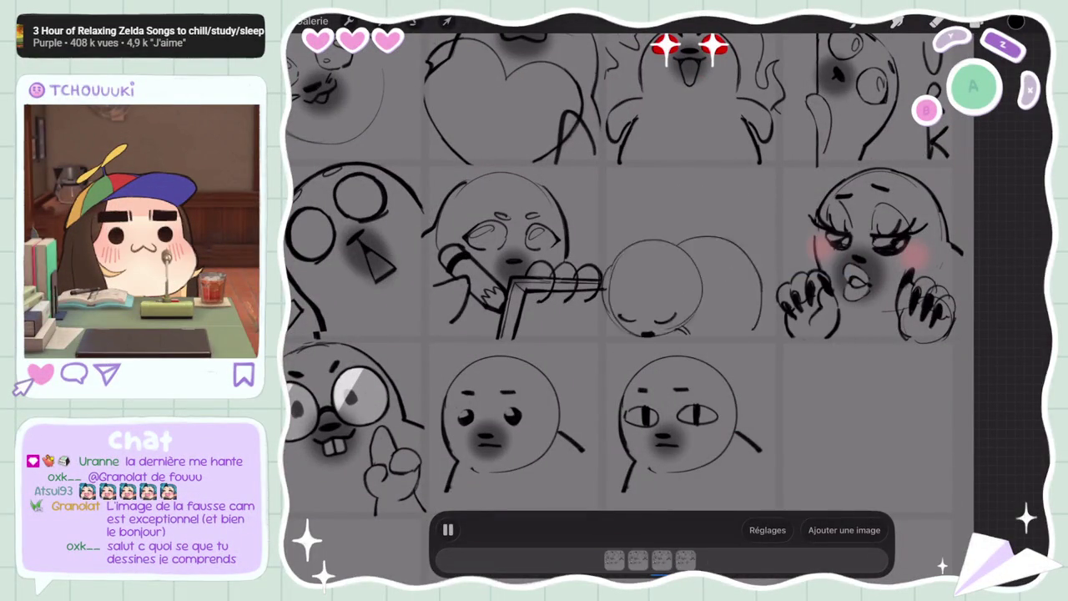
{"action": "scroll", "coordinate": [626, 301], "scroll_direction": "down", "scroll_amount": 2}
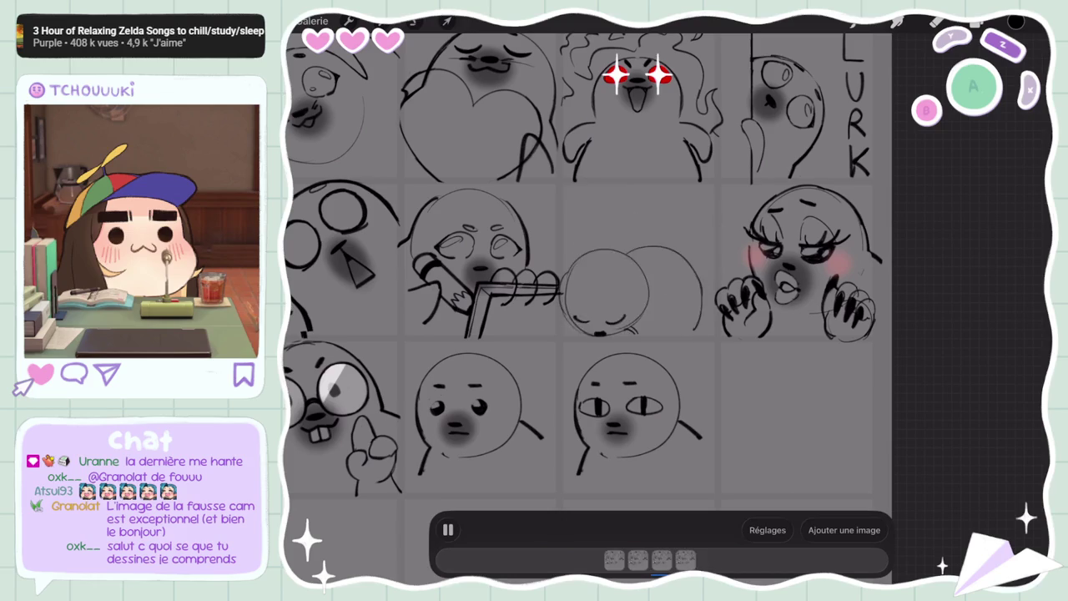
{"action": "left_click", "coordinate": [448, 529]}
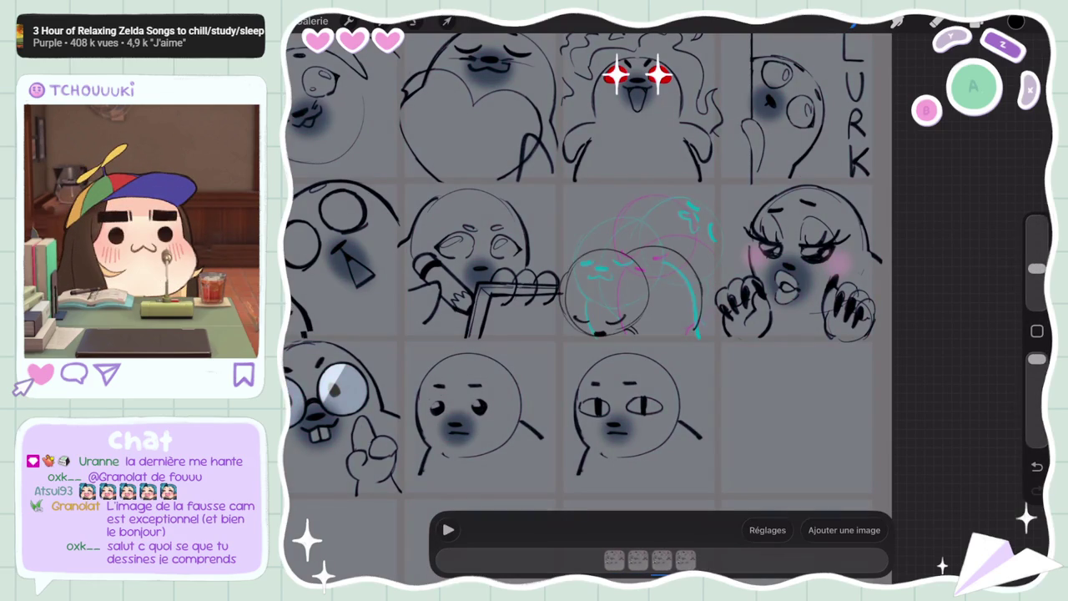
Select frame layer Calque 29 and undo the stray brush strokes
{"action": "scroll", "coordinate": [698, 306], "scroll_direction": "up", "scroll_amount": 5}
{"action": "left_click", "coordinate": [693, 334]}
{"action": "left_click", "coordinate": [684, 303]}
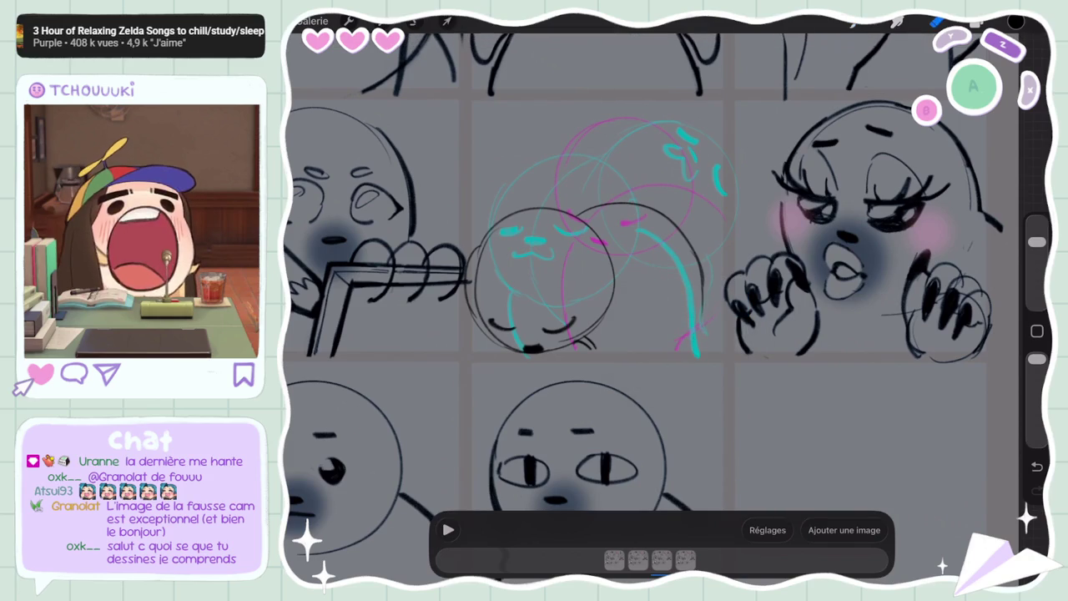
{"action": "left_click_drag", "start_coordinate": [1037, 242], "coordinate": [1037, 268]}
{"action": "key", "text": "ctrl+z"}
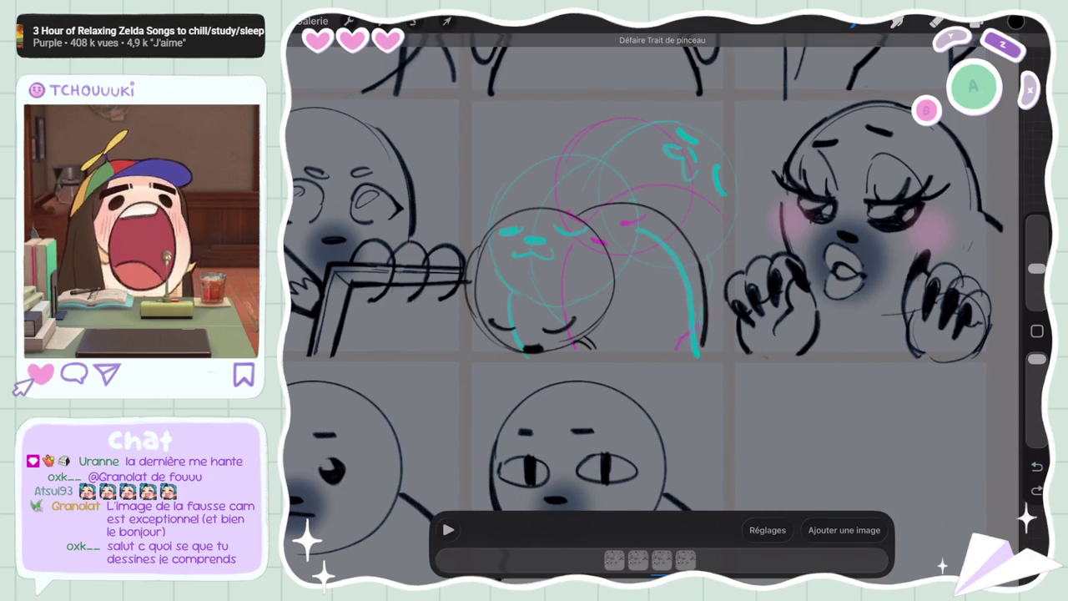
{"action": "left_click", "coordinate": [693, 334]}
{"action": "left_click", "coordinate": [680, 298]}
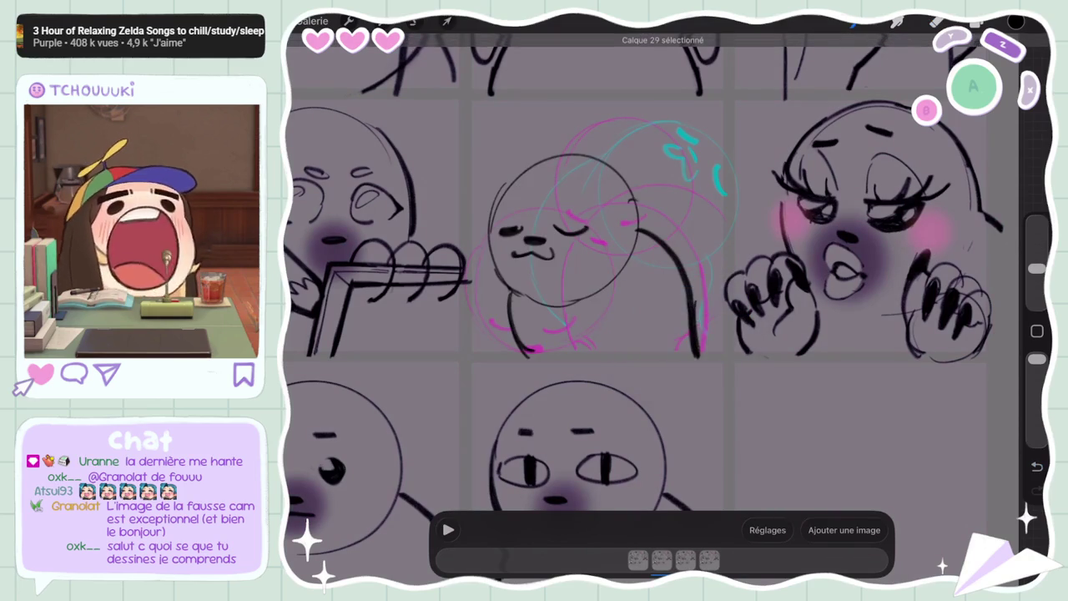
{"action": "key", "text": "ctrl+z"}
{"action": "left_click_drag", "start_coordinate": [1036, 268], "coordinate": [1037, 241]}
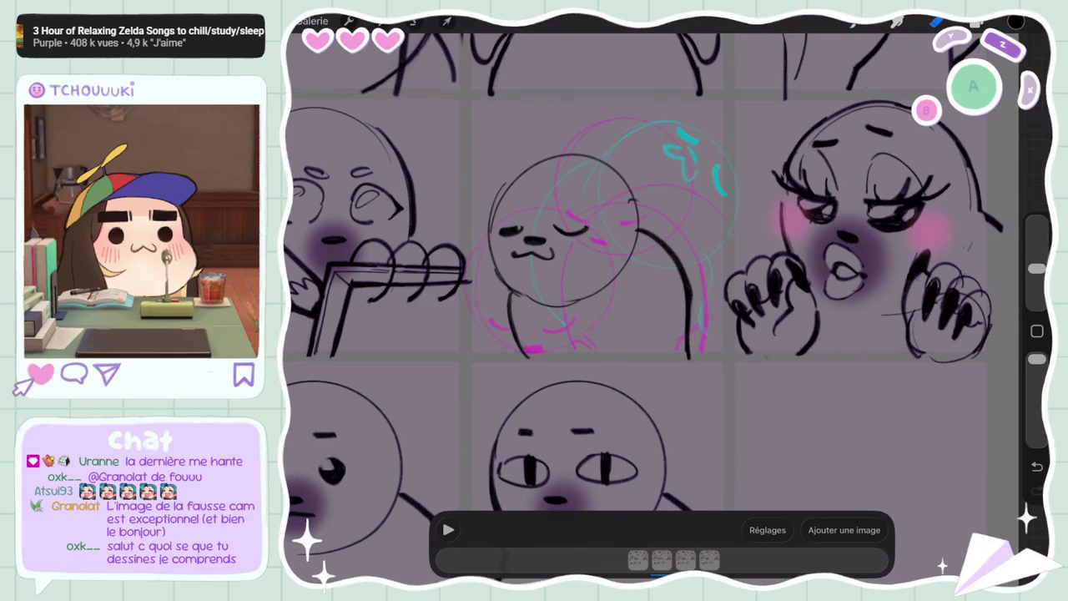
Step through the four animation frames to compare the seal drawings
{"action": "left_click", "coordinate": [685, 559]}
{"action": "left_click", "coordinate": [685, 559]}
{"action": "left_click", "coordinate": [591, 559]}
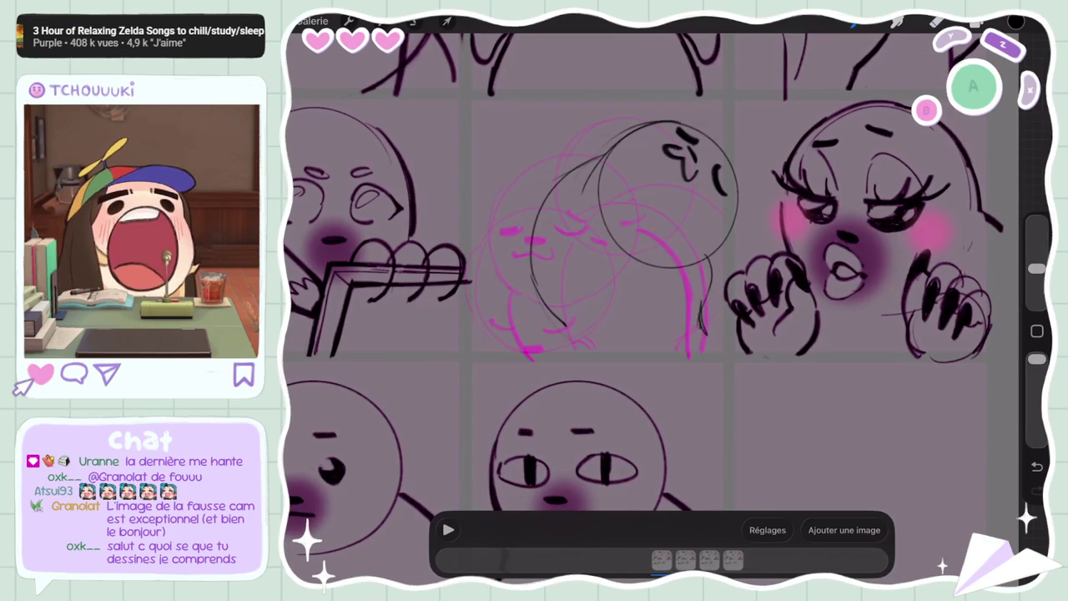
{"action": "left_click", "coordinate": [685, 559]}
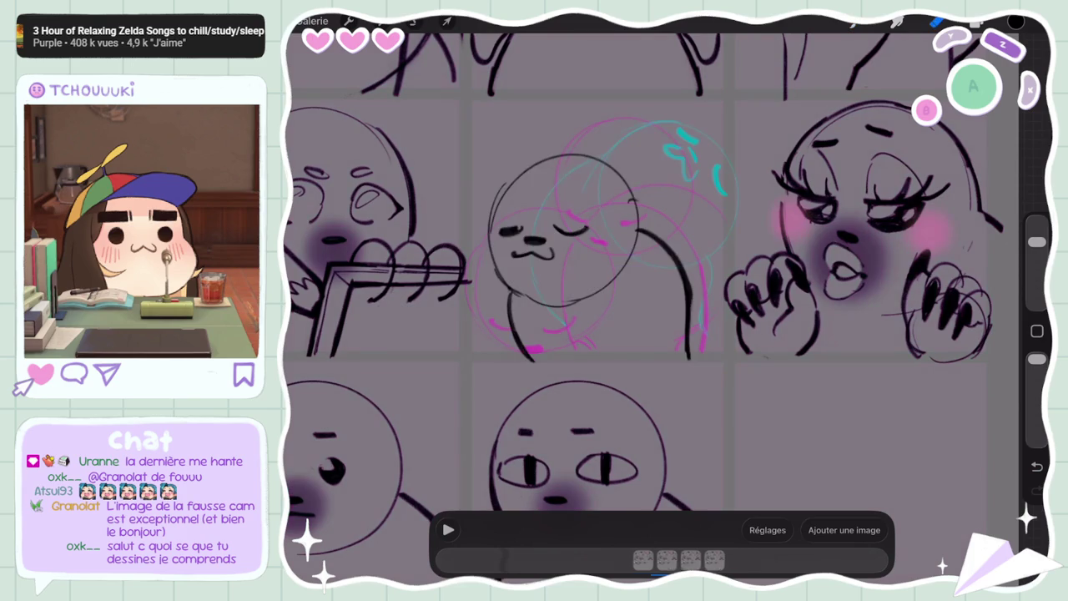
{"action": "left_click", "coordinate": [686, 559]}
{"action": "left_click", "coordinate": [686, 559]}
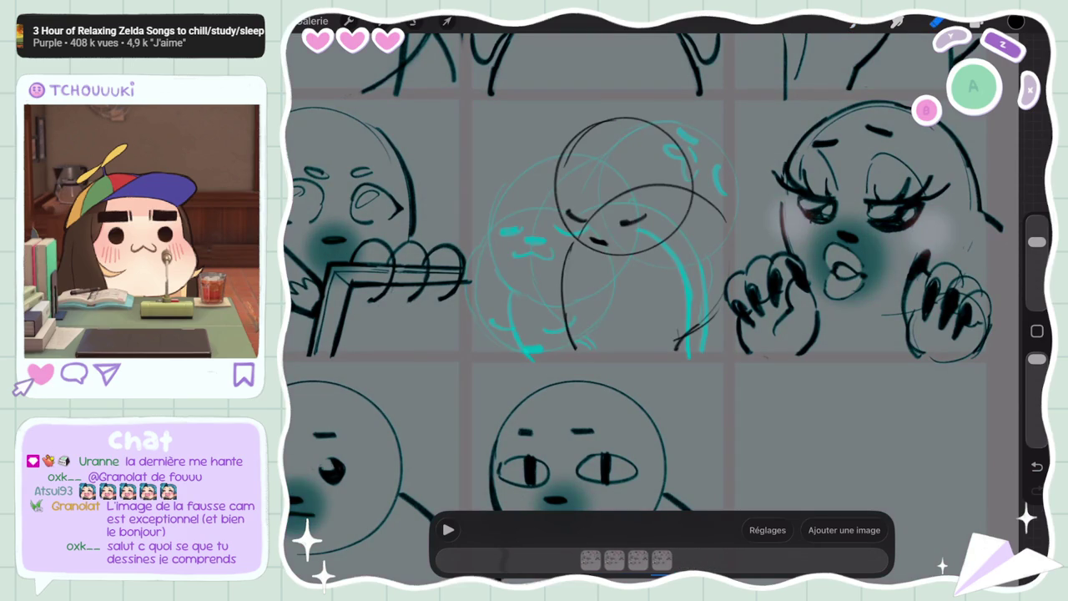
{"action": "left_click", "coordinate": [591, 559]}
{"action": "left_click", "coordinate": [660, 250]}
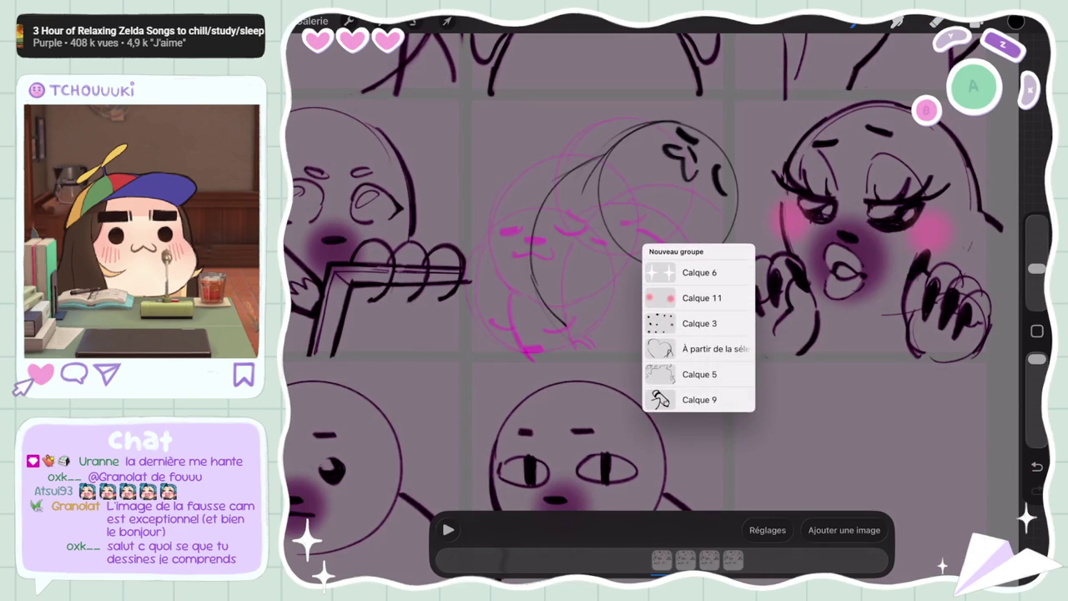
Move the 'À partir de la sélection' layer into Nouveau groupe above Calque 3
{"action": "left_click", "coordinate": [699, 323]}
{"action": "left_click", "coordinate": [976, 21]}
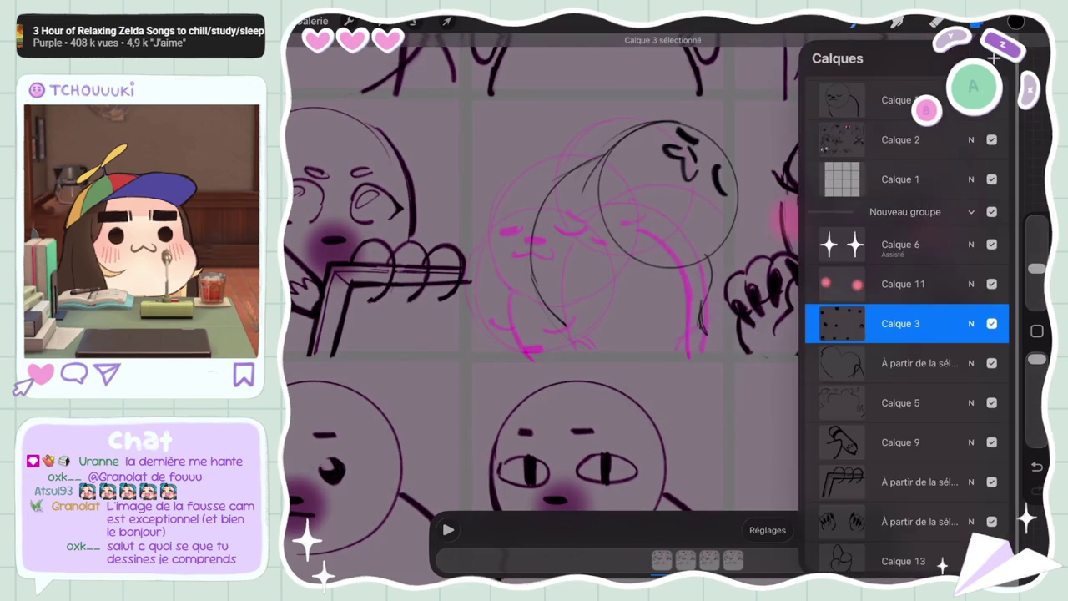
{"action": "scroll", "coordinate": [907, 318], "scroll_direction": "down", "scroll_amount": 5}
{"action": "left_click", "coordinate": [918, 518]}
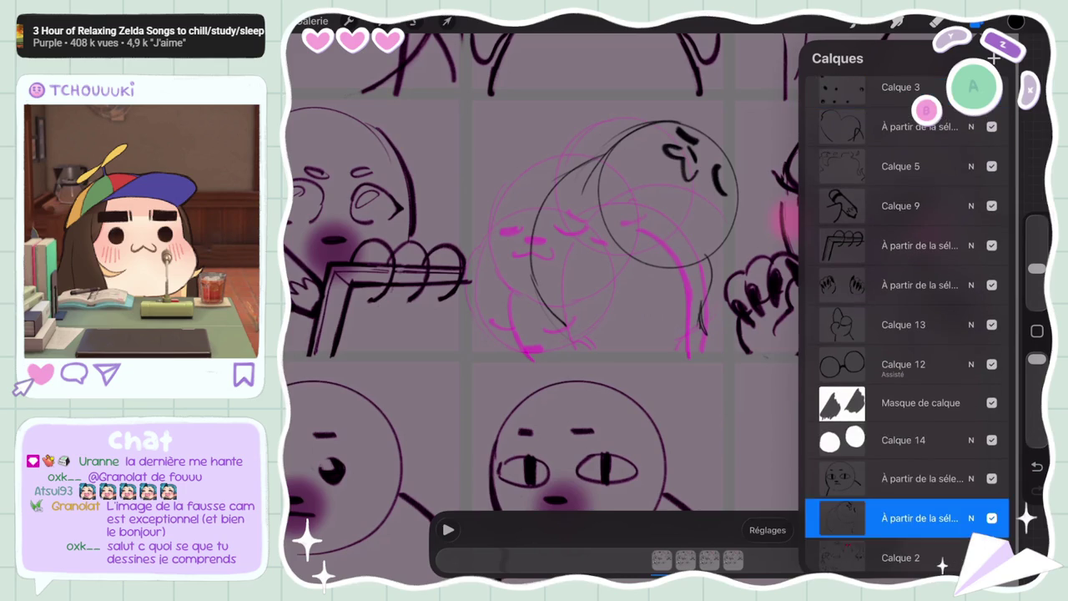
{"action": "left_click_drag", "start_coordinate": [918, 519], "coordinate": [907, 125]}
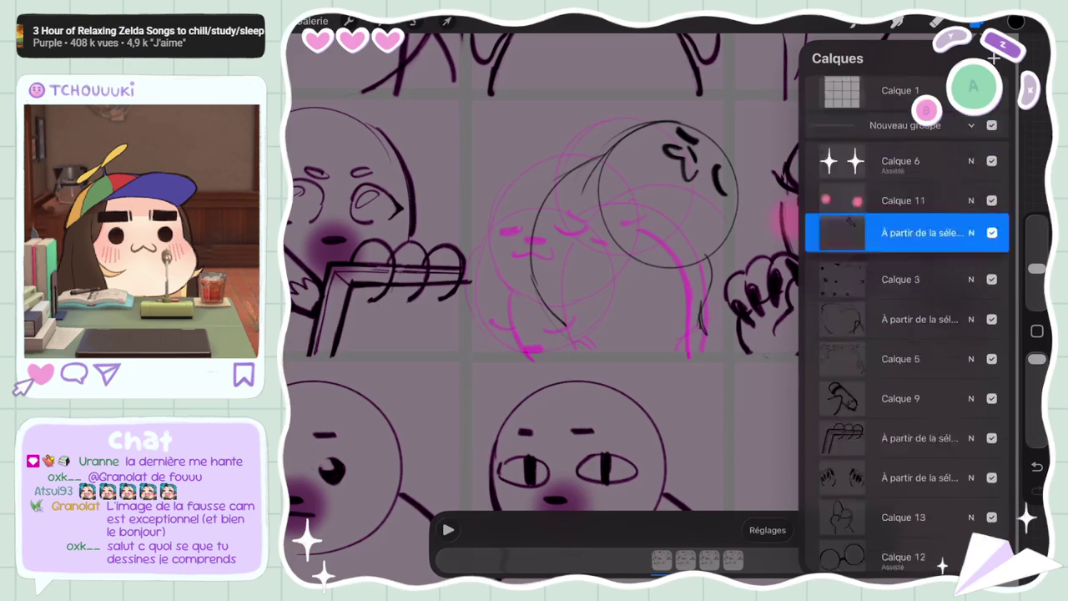
{"action": "left_click_drag", "start_coordinate": [918, 302], "coordinate": [918, 224]}
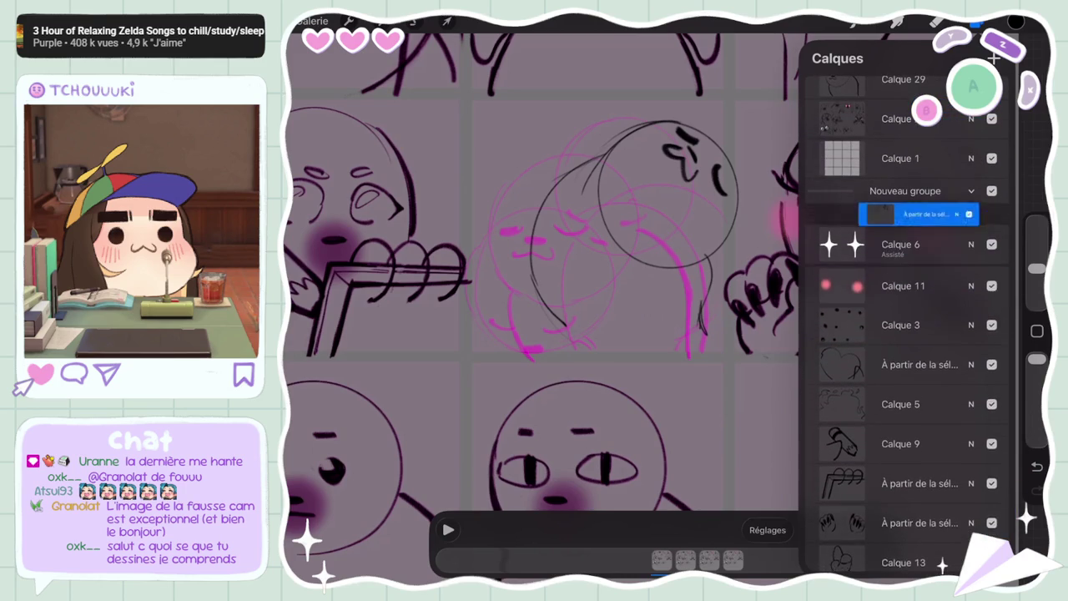
{"action": "left_click", "coordinate": [977, 21]}
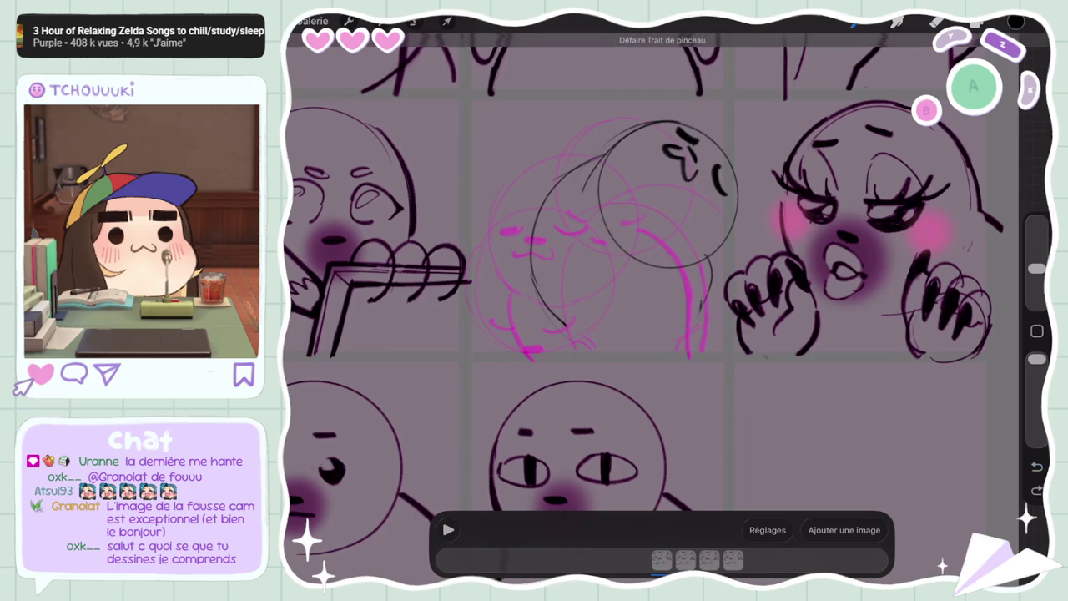
Undo the last stroke and redraw a curved stroke on the seal frame
{"action": "key", "text": "ctrl+z"}
{"action": "left_click_drag", "start_coordinate": [701, 305], "coordinate": [666, 355]}
{"action": "left_click", "coordinate": [662, 561]}
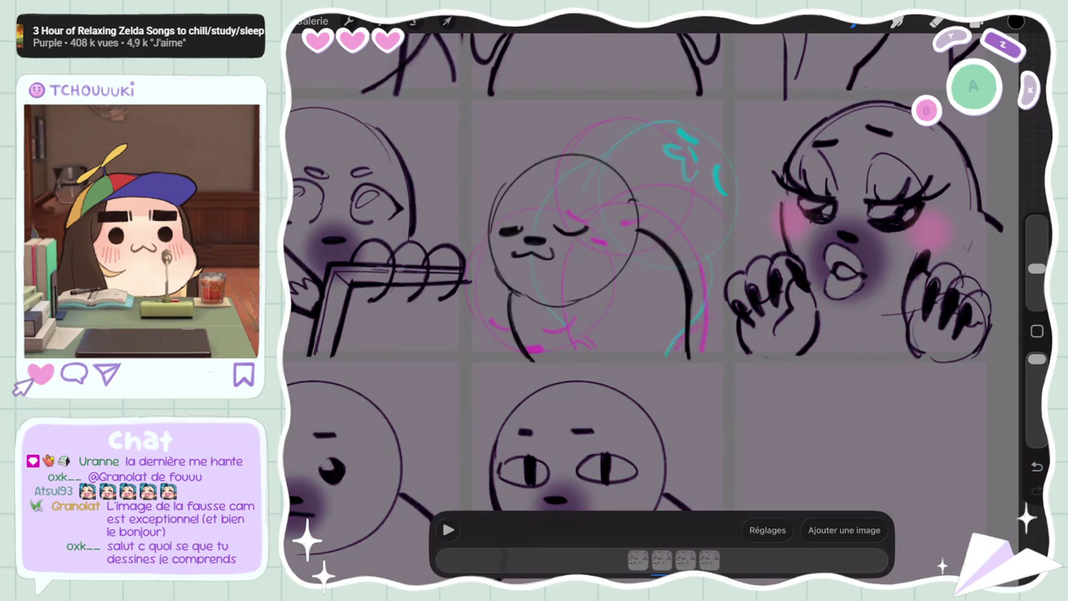
On Calque 29, undo the curve's lower part, then play the animation preview
{"action": "left_click", "coordinate": [662, 560]}
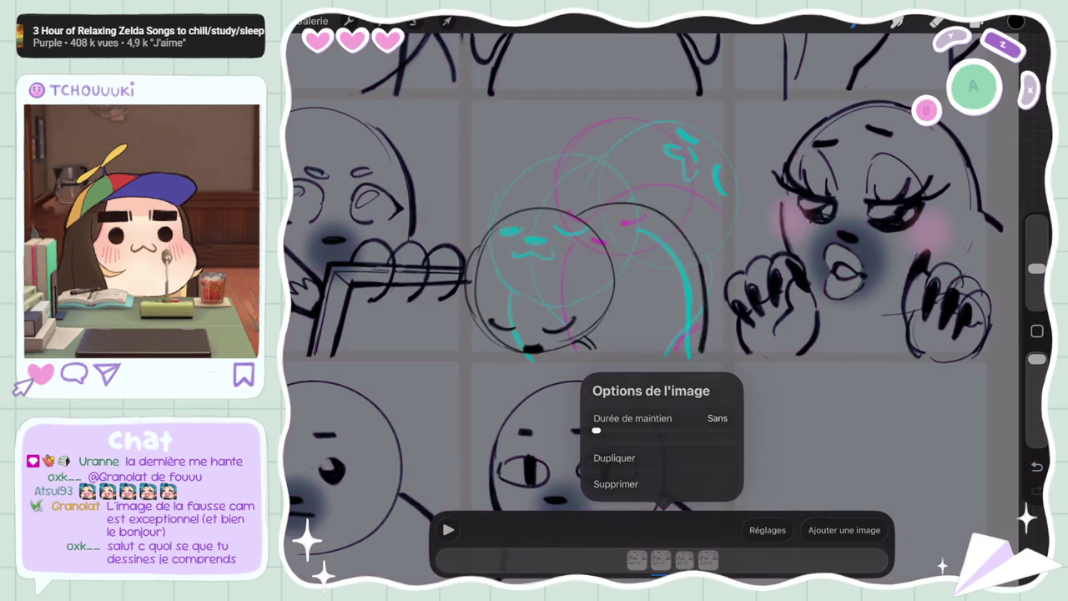
{"action": "left_click", "coordinate": [638, 561]}
{"action": "left_click", "coordinate": [683, 334]}
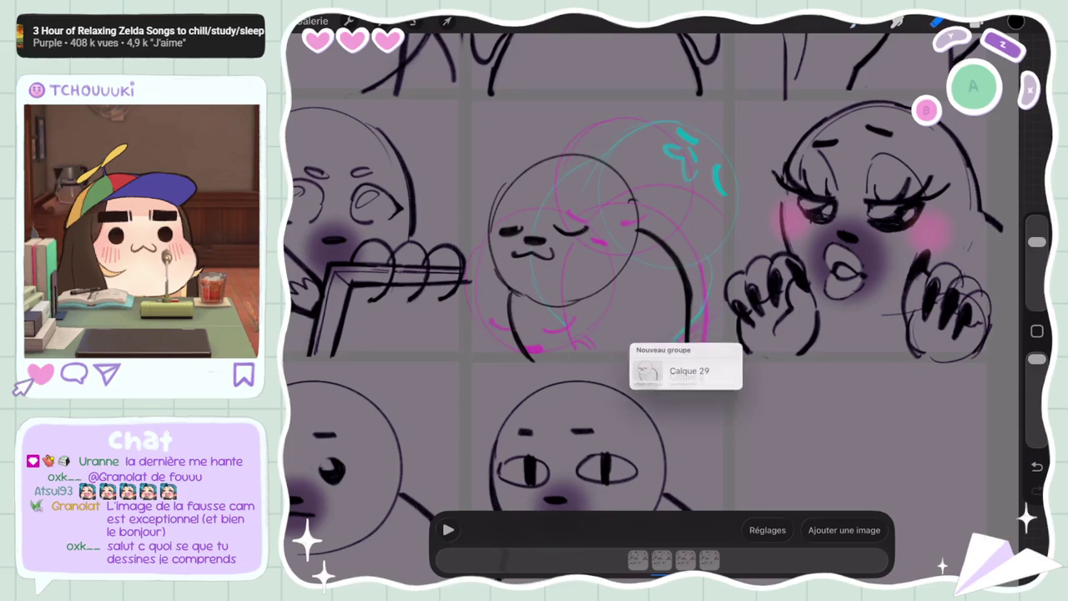
{"action": "left_click", "coordinate": [668, 370]}
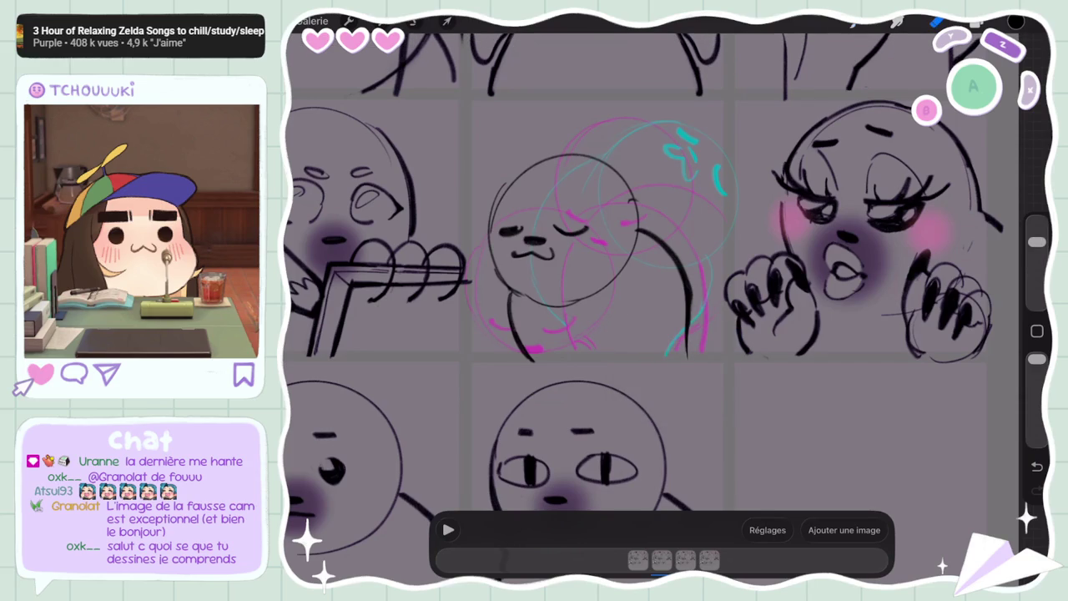
{"action": "left_click", "coordinate": [639, 560]}
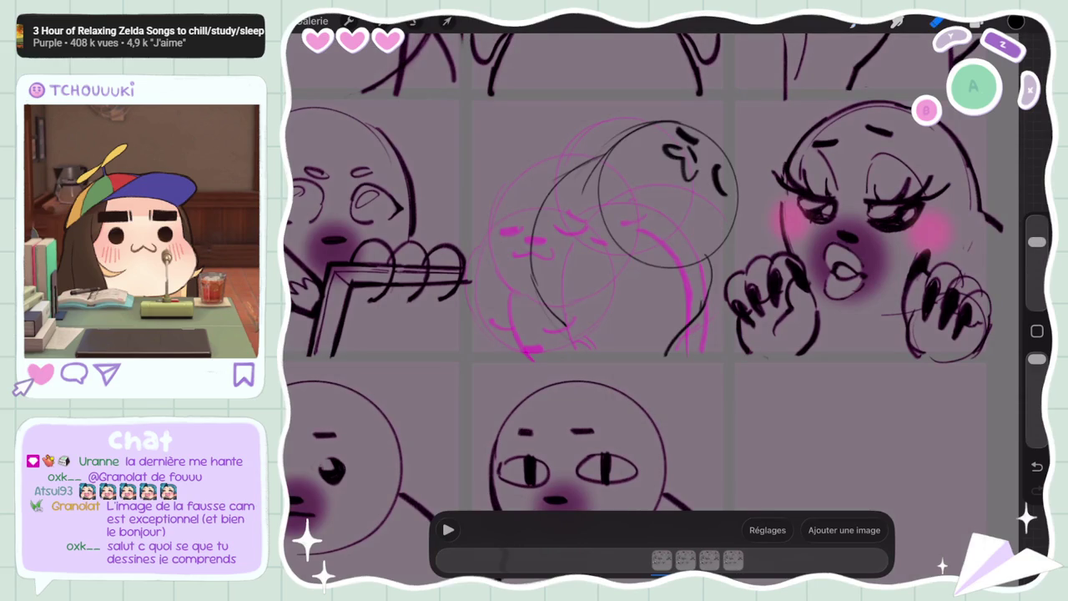
{"action": "left_click", "coordinate": [551, 309]}
{"action": "key", "text": "ctrl+z"}
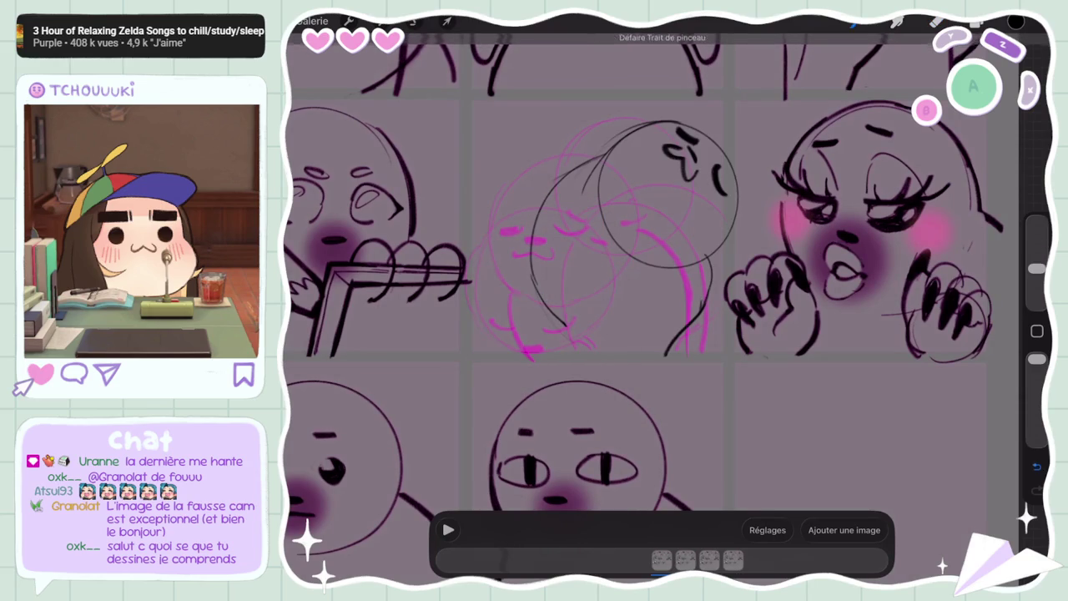
{"action": "key", "text": "ctrl+z"}
{"action": "key", "text": "ctrl+z"}
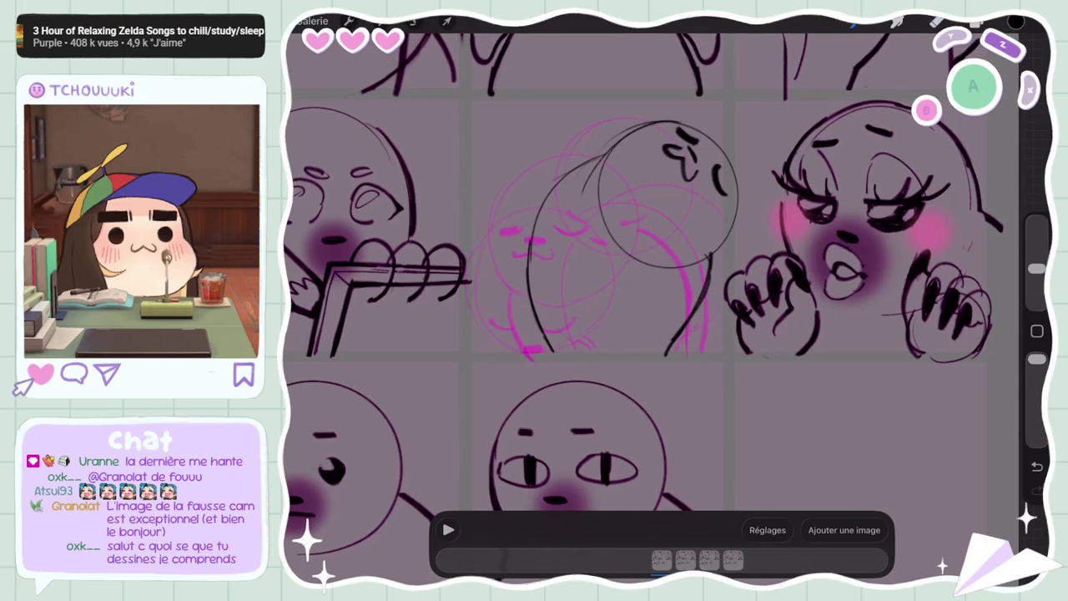
{"action": "left_click", "coordinate": [448, 529]}
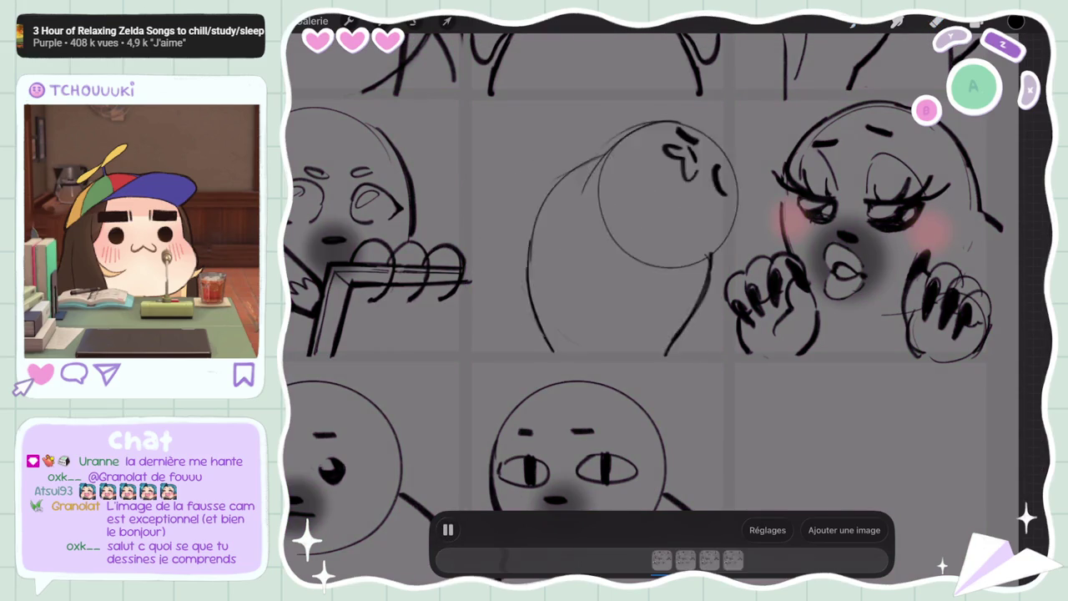
Play the four-frame pencil-writing seal animation as a preview in the emote sheet
{"action": "scroll", "coordinate": [601, 301], "scroll_direction": "down", "scroll_amount": 5}
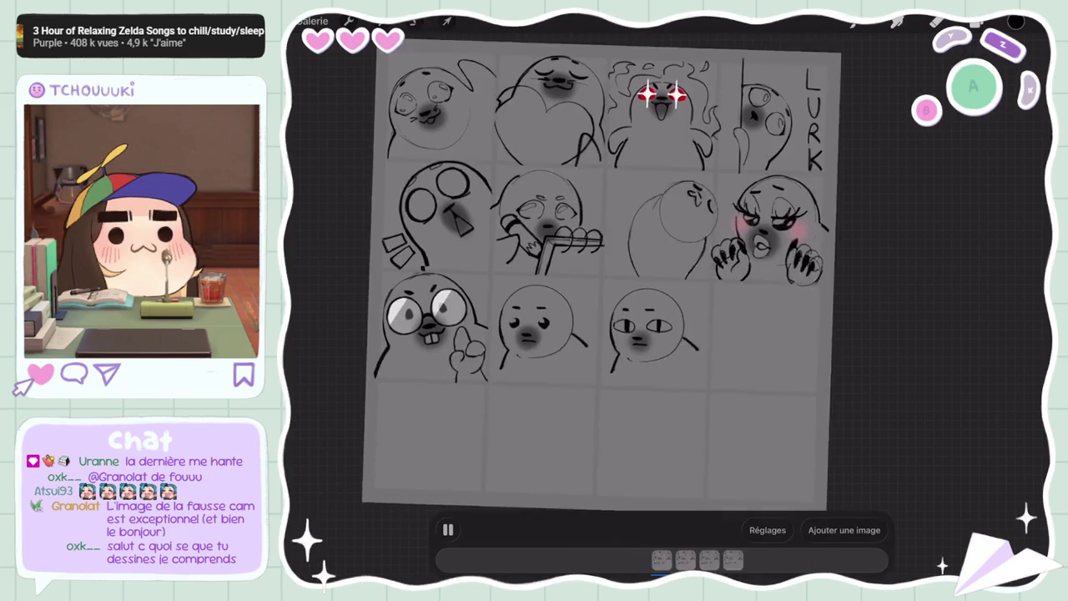
{"action": "scroll", "coordinate": [585, 276], "scroll_direction": "up", "scroll_amount": 5}
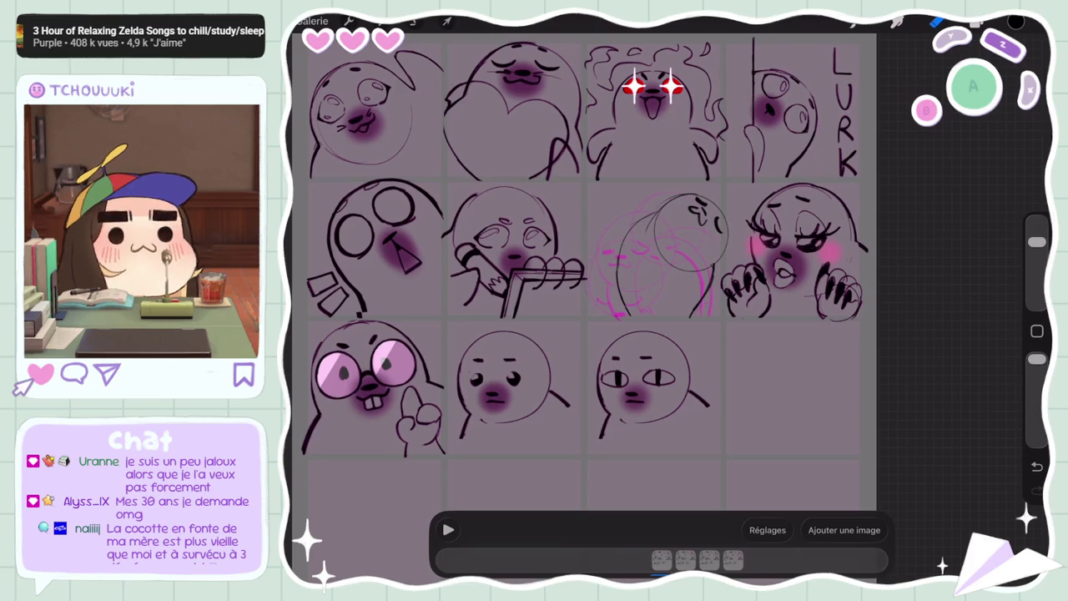
{"action": "left_click", "coordinate": [448, 530]}
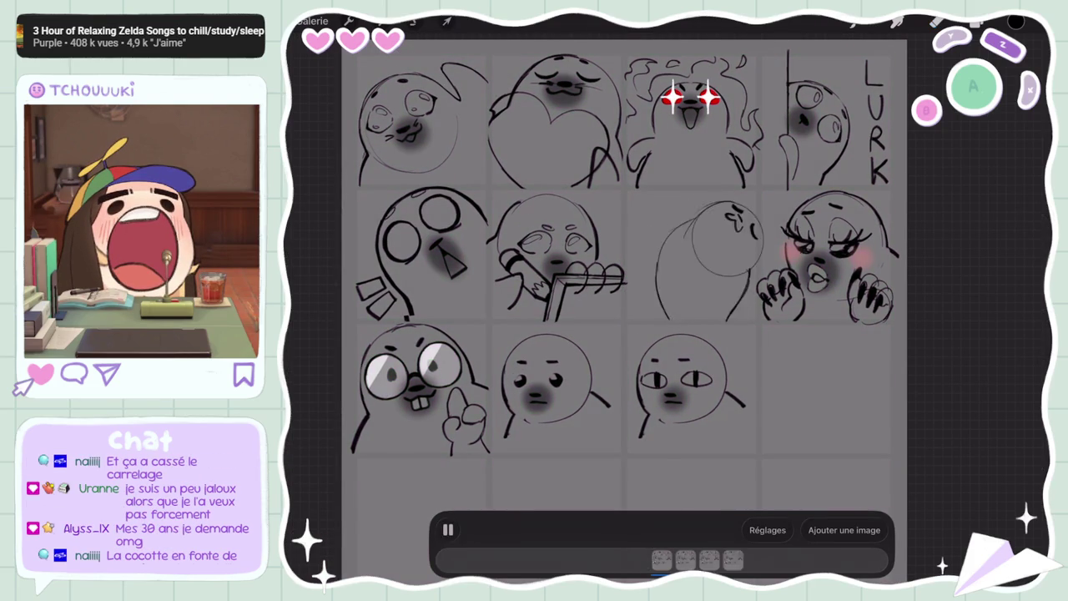
Pause playback on the balloon-blowing seal frame and show the sheet's layer list
{"action": "left_click", "coordinate": [448, 530]}
{"action": "scroll", "coordinate": [585, 293], "scroll_direction": "up", "scroll_amount": 3}
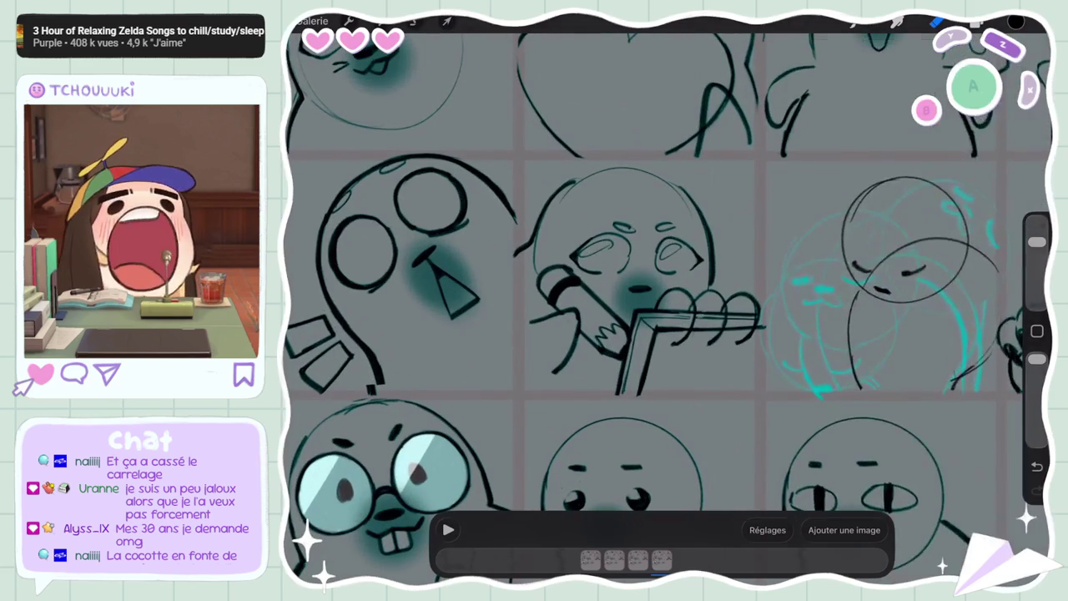
{"action": "left_click", "coordinate": [977, 23]}
{"action": "scroll", "coordinate": [906, 318], "scroll_direction": "down", "scroll_amount": 10}
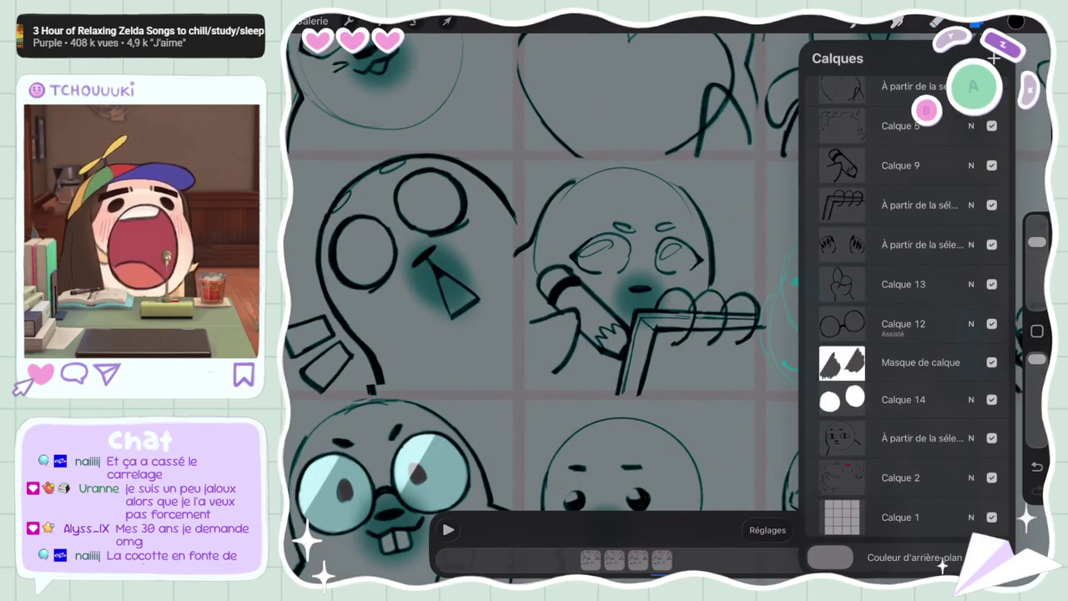
Lasso the pencil-writing seal on Calque 2 and duplicate it onto a new layer
{"action": "left_click", "coordinate": [902, 477]}
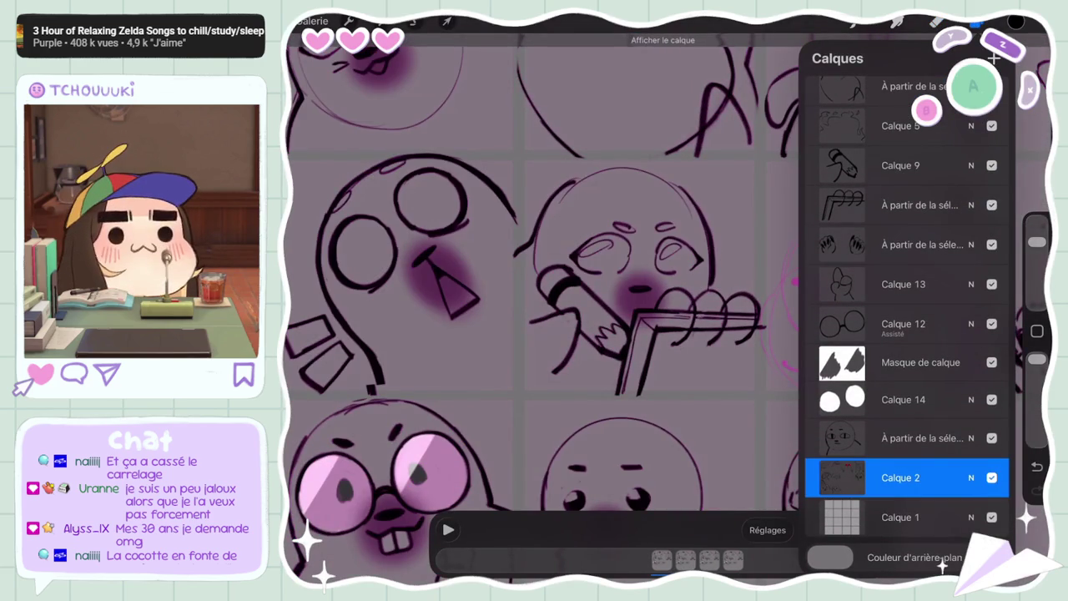
{"action": "key", "text": "s"}
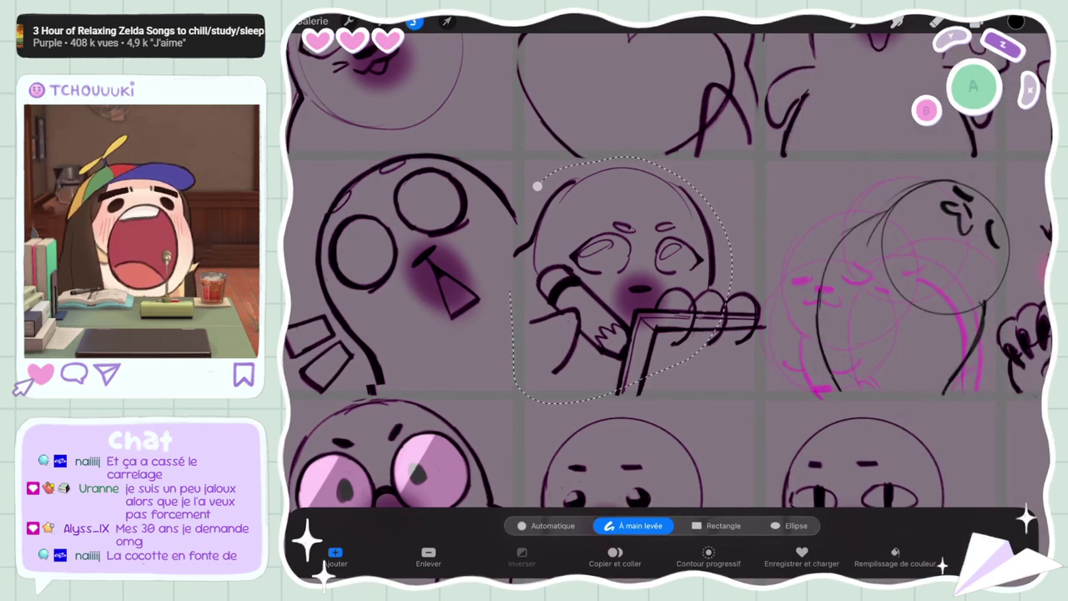
{"action": "left_click", "coordinate": [615, 555]}
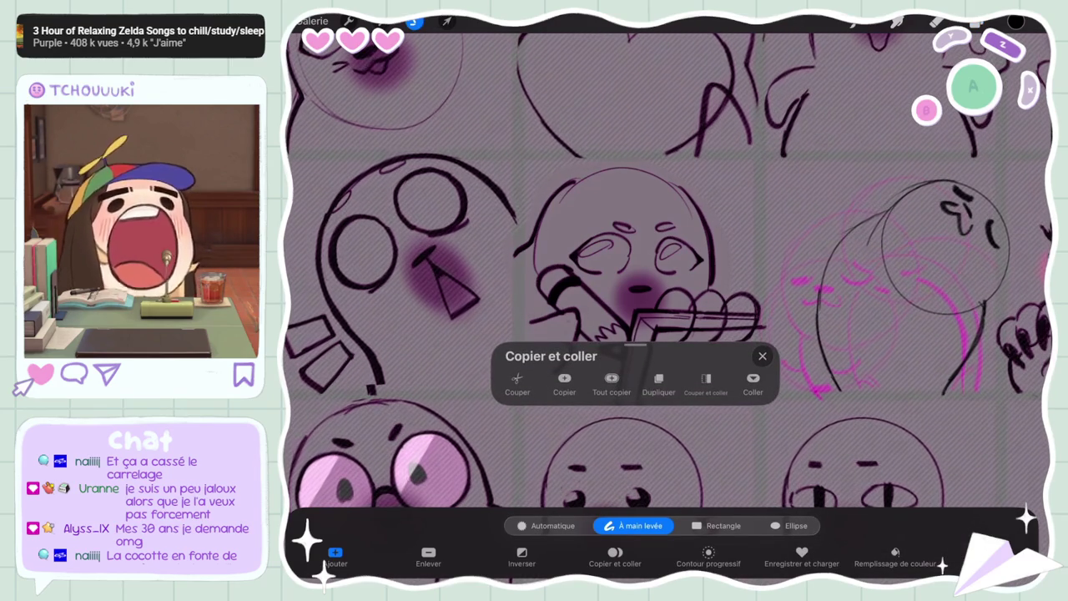
{"action": "left_click", "coordinate": [659, 384]}
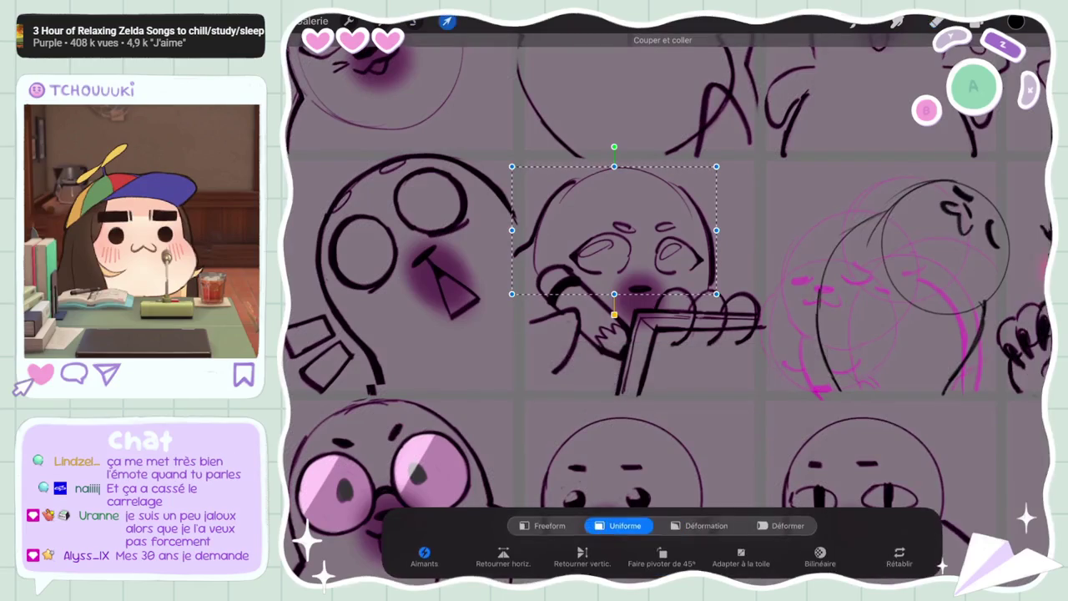
Move the new seal layer up under Calque 9 and reselect Calque 2 for another lasso
{"action": "left_click", "coordinate": [977, 21]}
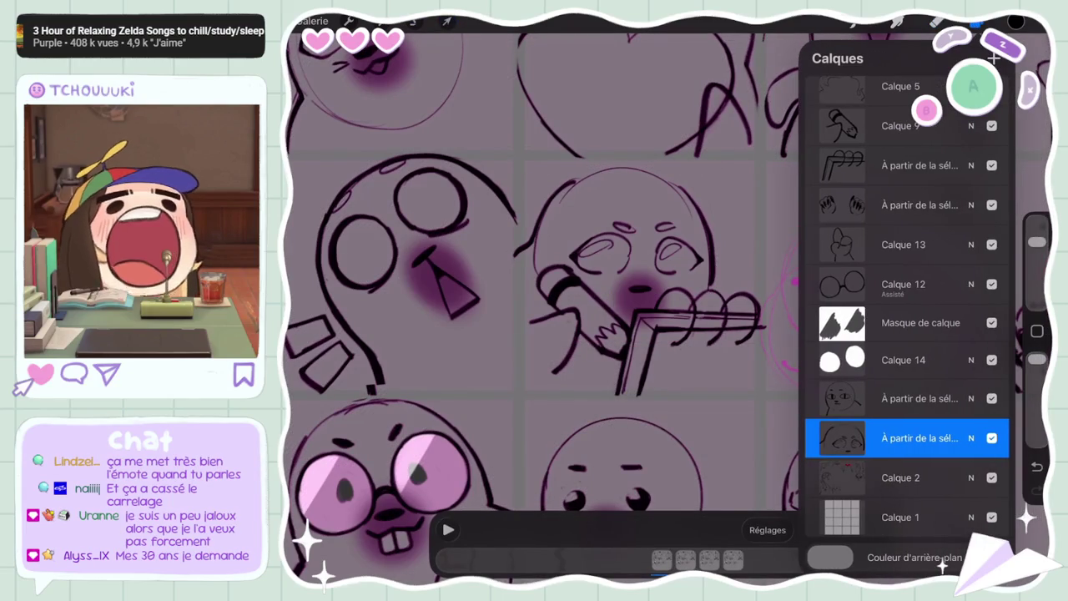
{"action": "left_click_drag", "start_coordinate": [919, 437], "coordinate": [919, 204]}
{"action": "scroll", "coordinate": [910, 317], "scroll_direction": "up", "scroll_amount": 5}
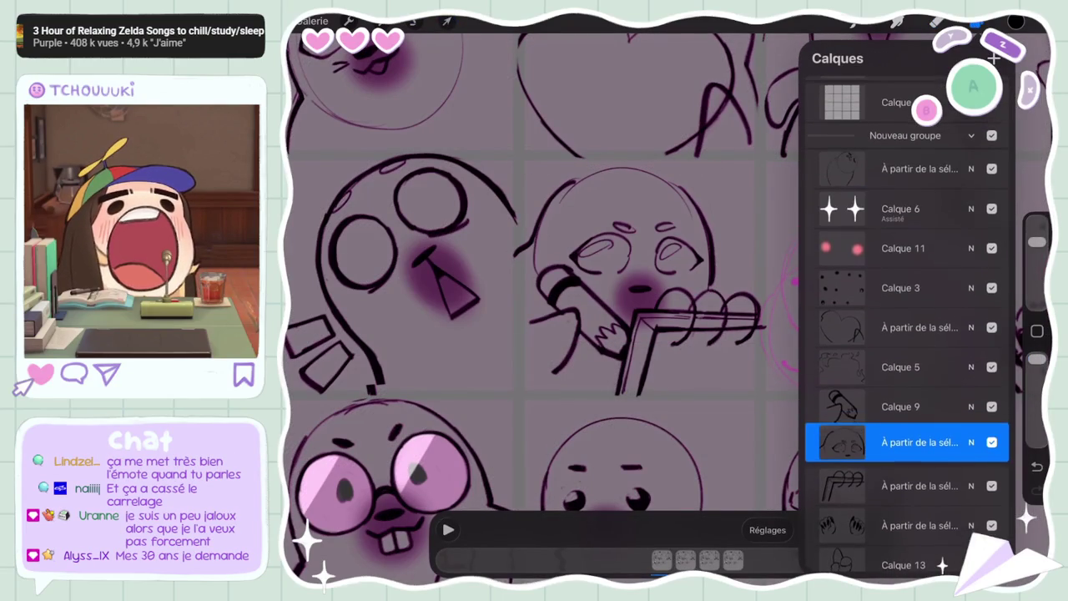
{"action": "mouse_move", "coordinate": [843, 402]}
{"action": "left_mouse_down"}
{"action": "mouse_move", "coordinate": [926, 402]}
{"action": "mouse_move", "coordinate": [893, 155]}
{"action": "mouse_move", "coordinate": [901, 220]}
{"action": "left_mouse_up"}
{"action": "scroll", "coordinate": [542, 309], "scroll_direction": "down", "scroll_amount": 5}
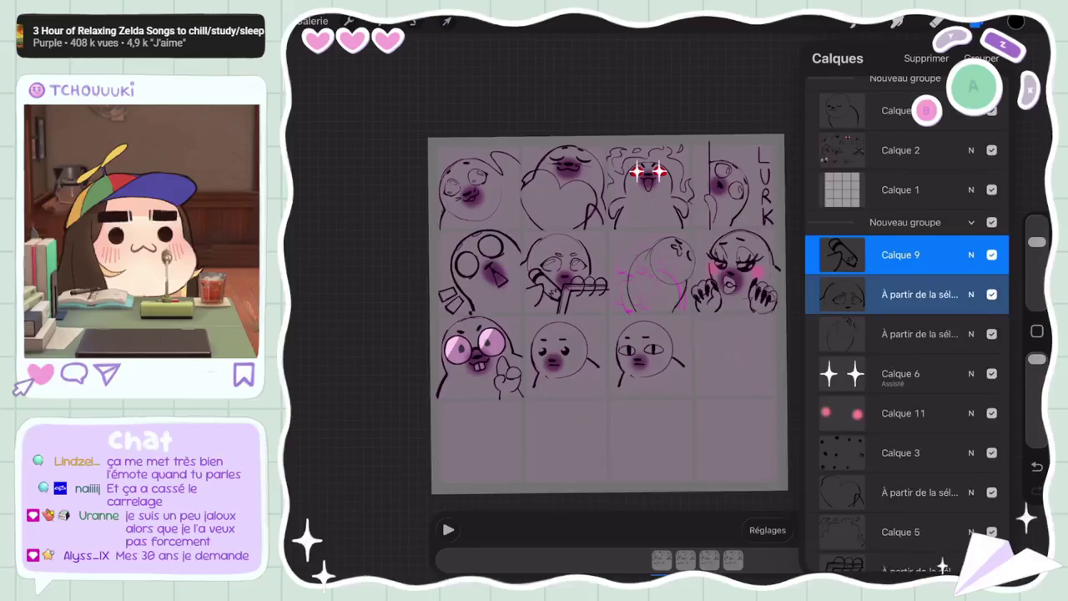
{"action": "scroll", "coordinate": [543, 309], "scroll_direction": "up", "scroll_amount": 3}
{"action": "left_click", "coordinate": [901, 197]}
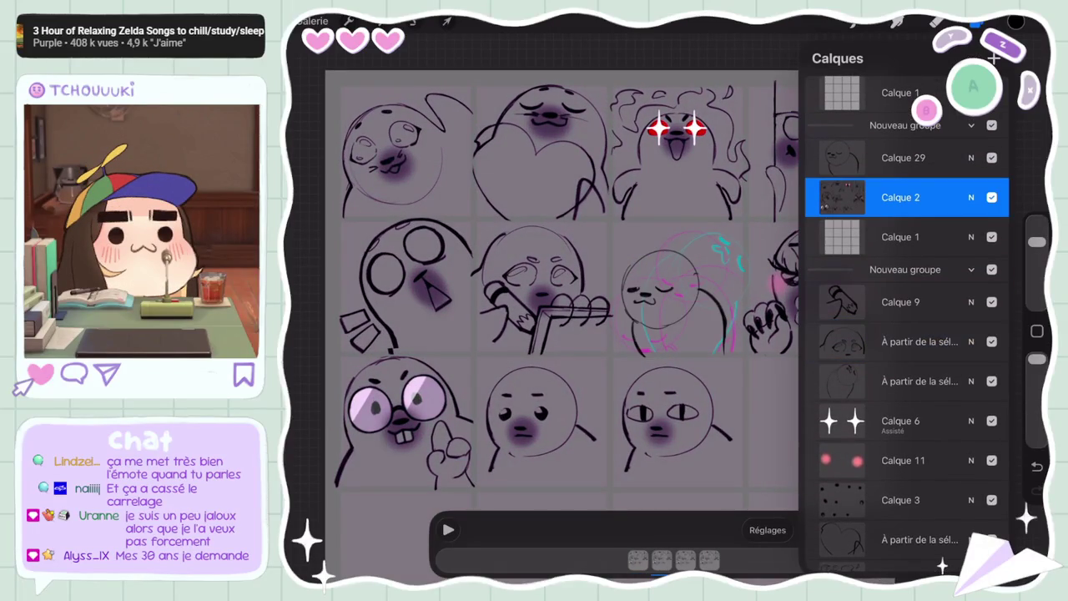
{"action": "scroll", "coordinate": [559, 292], "scroll_direction": "up", "scroll_amount": 2}
{"action": "left_click", "coordinate": [413, 21]}
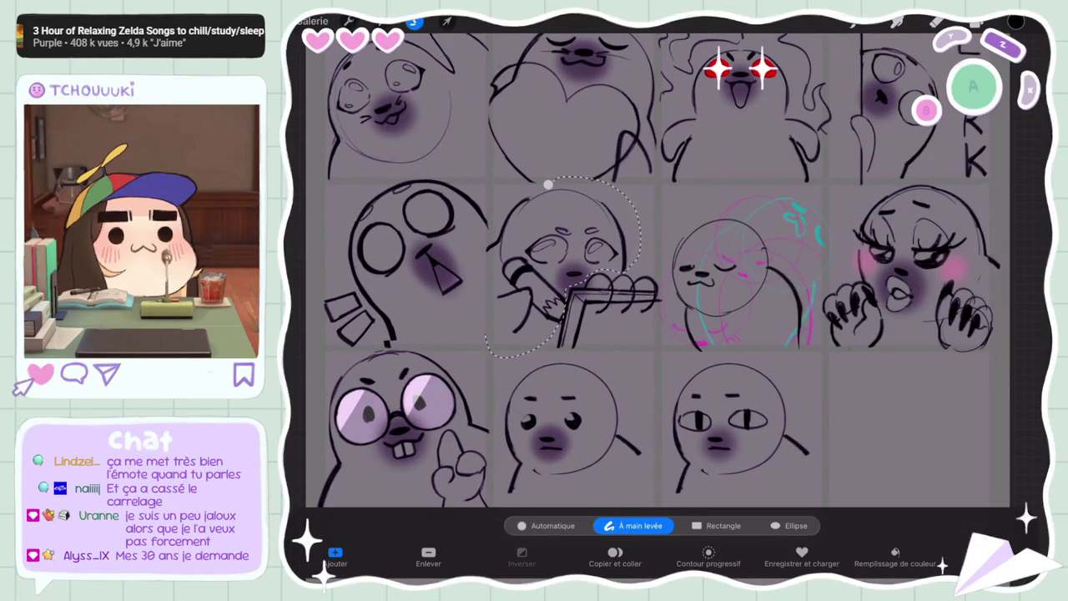
Lasso the middle seal and transform it together with the other Calque 2 layer
{"action": "left_click", "coordinate": [548, 185]}
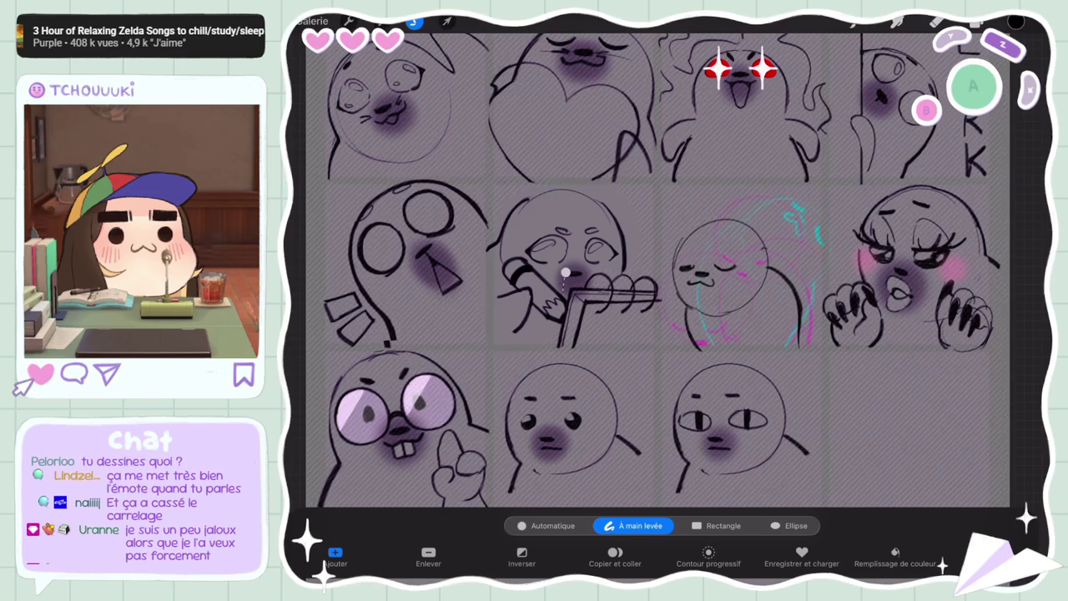
{"action": "left_click", "coordinate": [566, 273]}
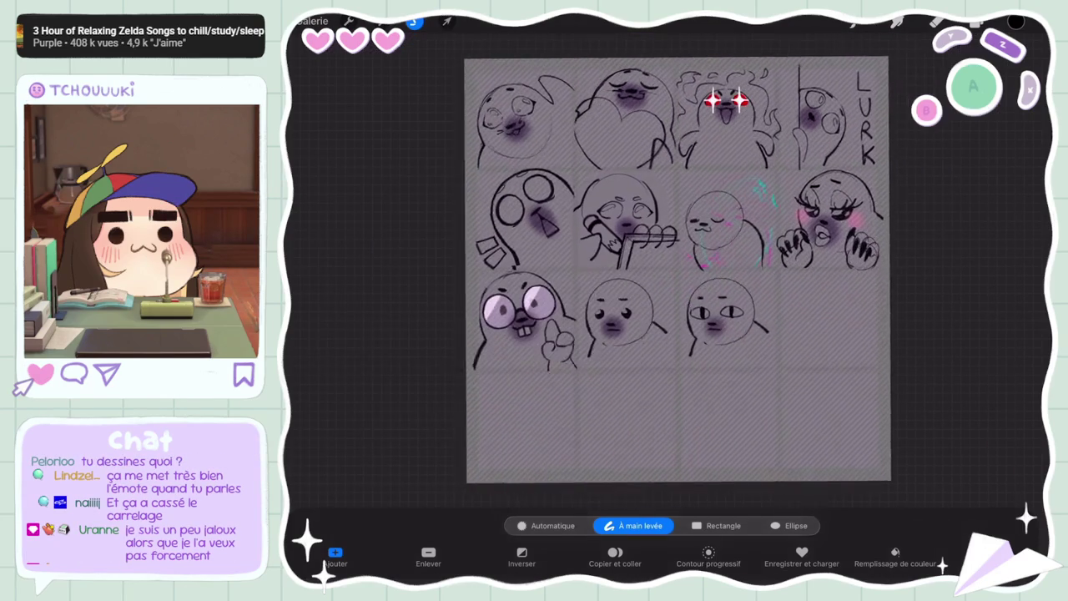
{"action": "left_click", "coordinate": [447, 21]}
{"action": "left_click", "coordinate": [1016, 21]}
{"action": "left_click", "coordinate": [901, 185]}
{"action": "left_click_drag", "start_coordinate": [868, 184], "coordinate": [927, 184]}
{"action": "left_click", "coordinate": [448, 21]}
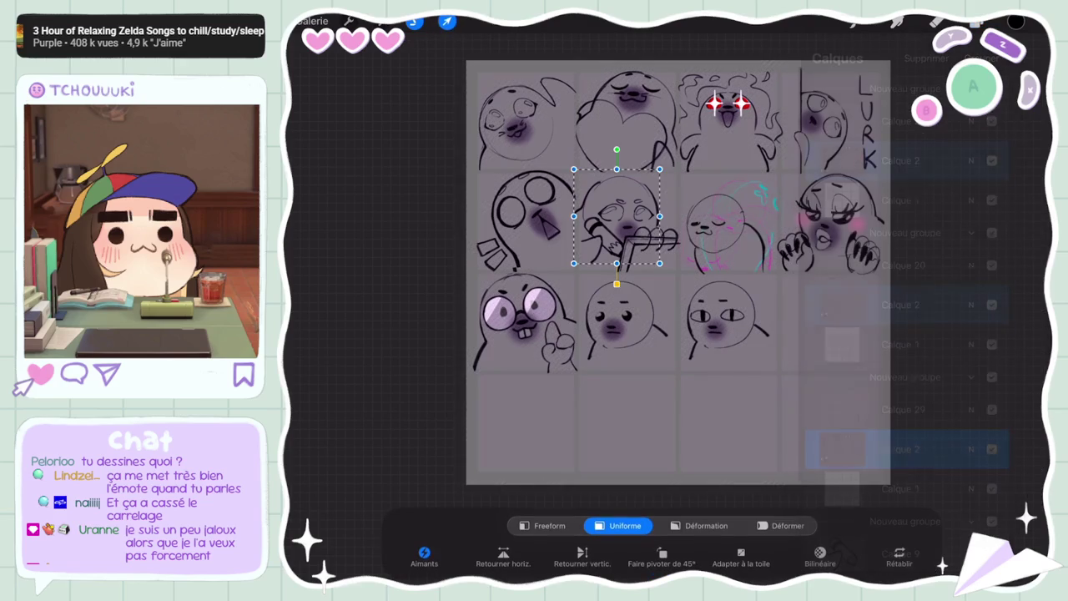
{"action": "left_click", "coordinate": [1016, 21]}
Try selecting and transforming Calque 3's drawing, then undo the transform
{"action": "scroll", "coordinate": [626, 267], "scroll_direction": "up", "scroll_amount": 3}
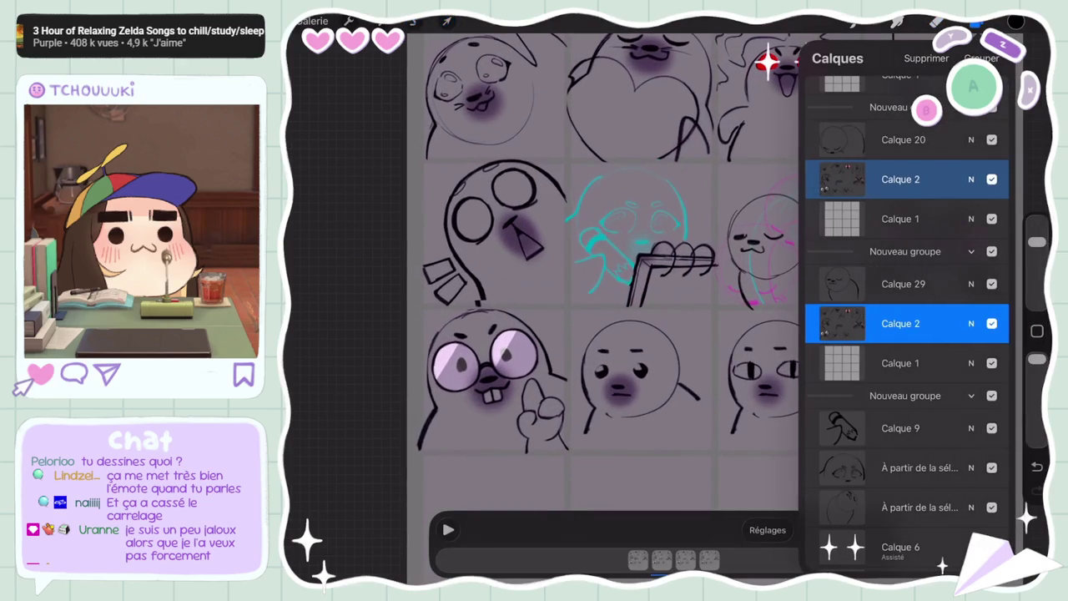
{"action": "left_click", "coordinate": [382, 21]}
{"action": "left_click", "coordinate": [382, 21]}
{"action": "left_click", "coordinate": [1016, 21]}
{"action": "scroll", "coordinate": [908, 334], "scroll_direction": "down", "scroll_amount": 5}
{"action": "scroll", "coordinate": [907, 334], "scroll_direction": "down", "scroll_amount": 4}
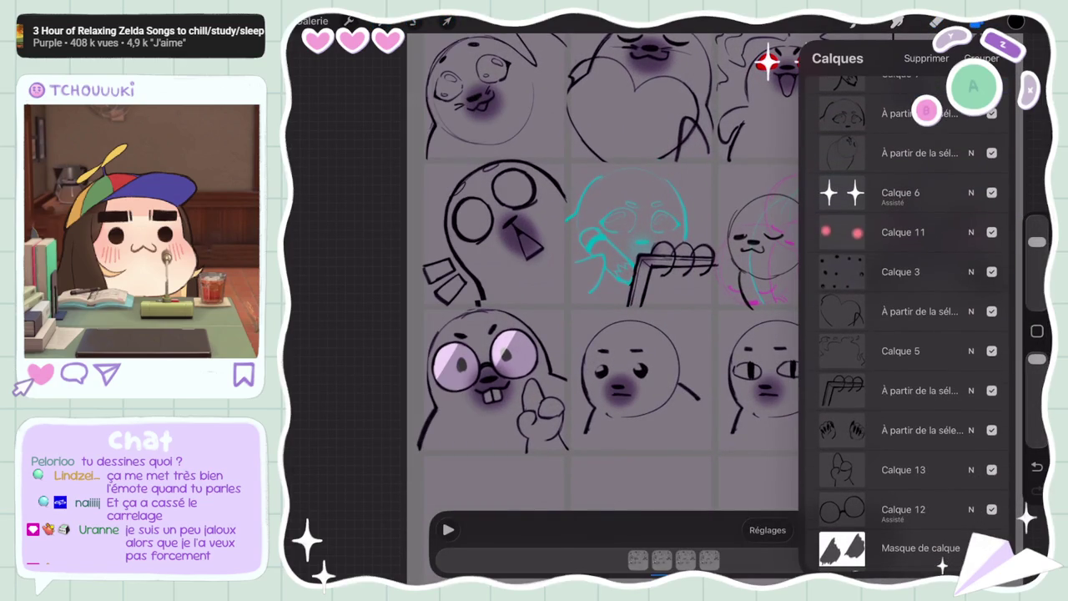
{"action": "left_click", "coordinate": [901, 272]}
{"action": "left_click", "coordinate": [415, 20]}
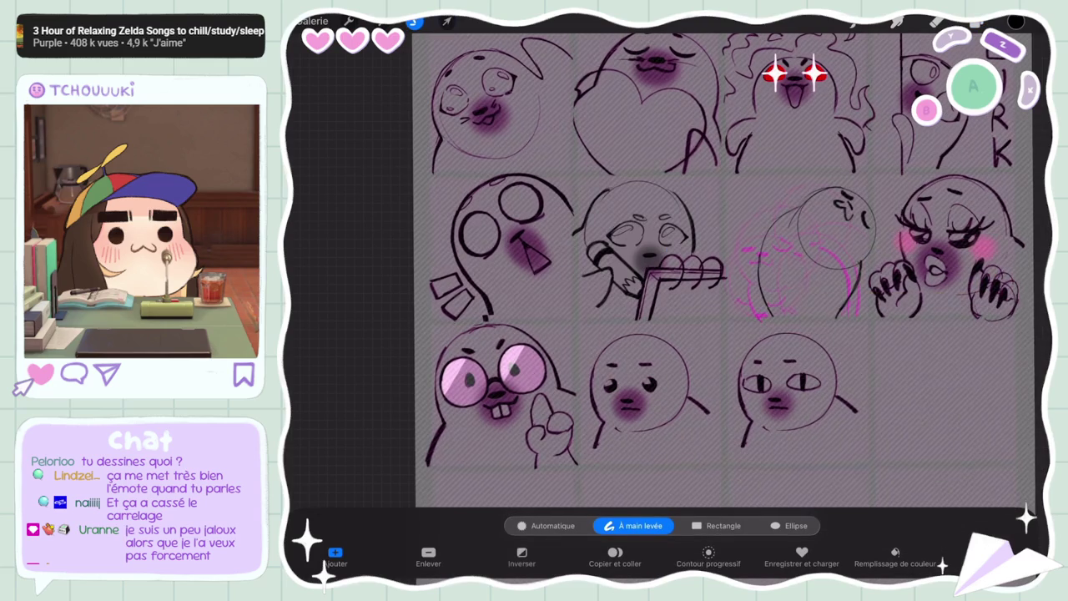
{"action": "left_click", "coordinate": [448, 21]}
{"action": "left_click", "coordinate": [448, 21]}
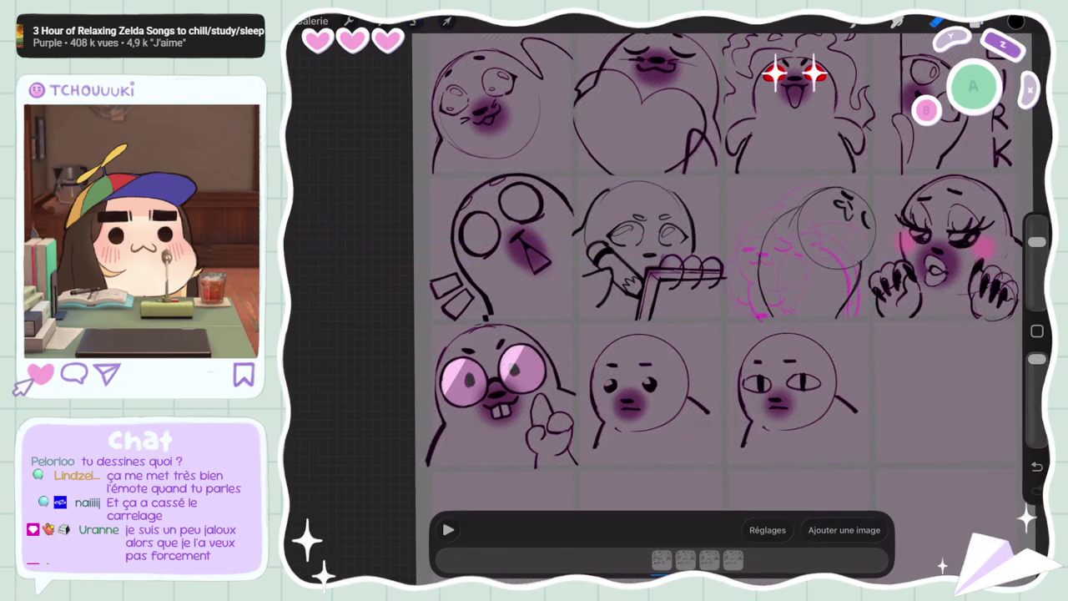
{"action": "key", "text": "ctrl+z"}
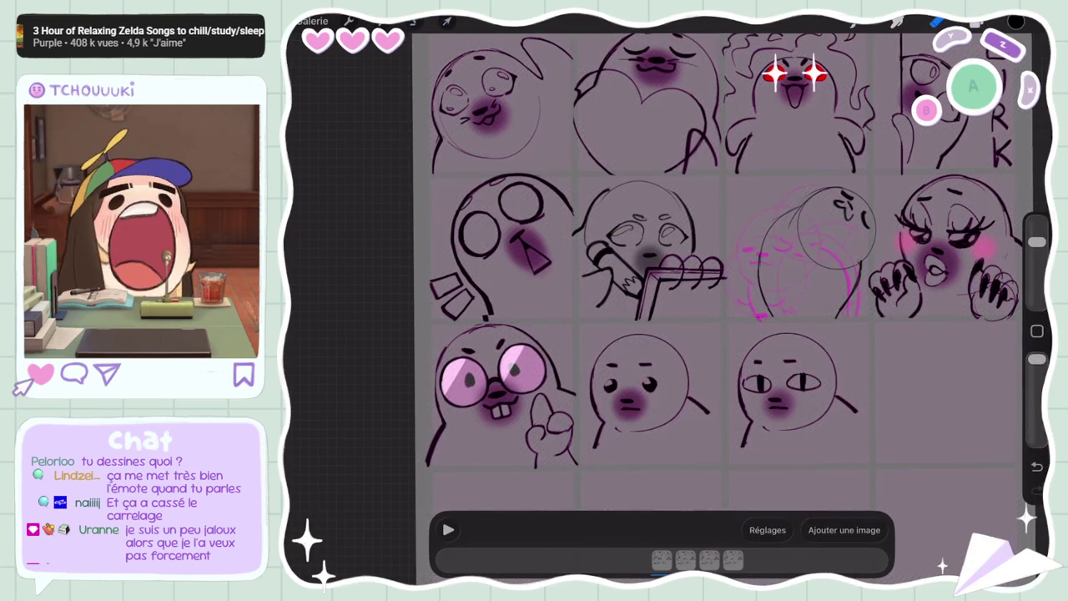
Duplicate Calque 9 and move the copy into the upper frame group above Calque 29
{"action": "left_click", "coordinate": [937, 21]}
{"action": "scroll", "coordinate": [601, 180], "scroll_direction": "up", "scroll_amount": 3}
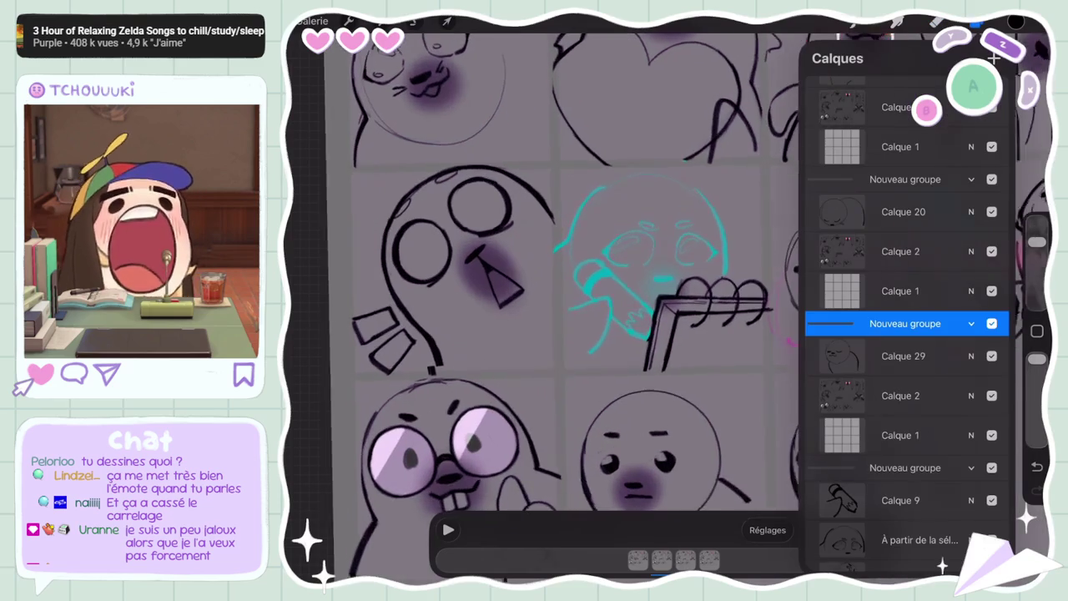
{"action": "left_click", "coordinate": [906, 395]}
{"action": "scroll", "coordinate": [906, 417], "scroll_direction": "down", "scroll_amount": 3}
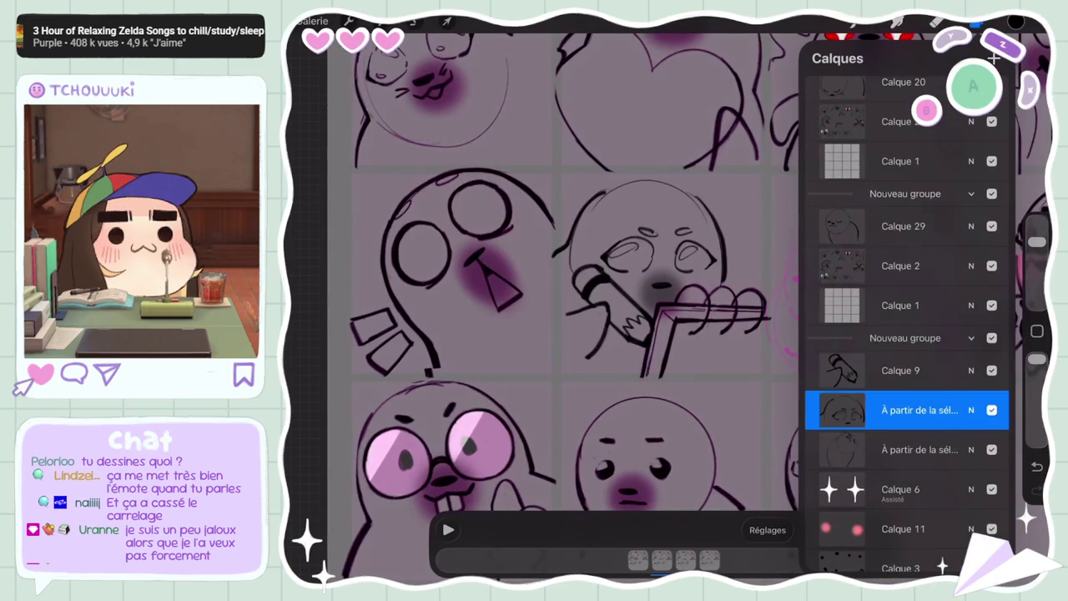
{"action": "left_click", "coordinate": [906, 372]}
{"action": "left_click_drag", "start_coordinate": [960, 372], "coordinate": [835, 373]}
{"action": "left_click", "coordinate": [938, 372]}
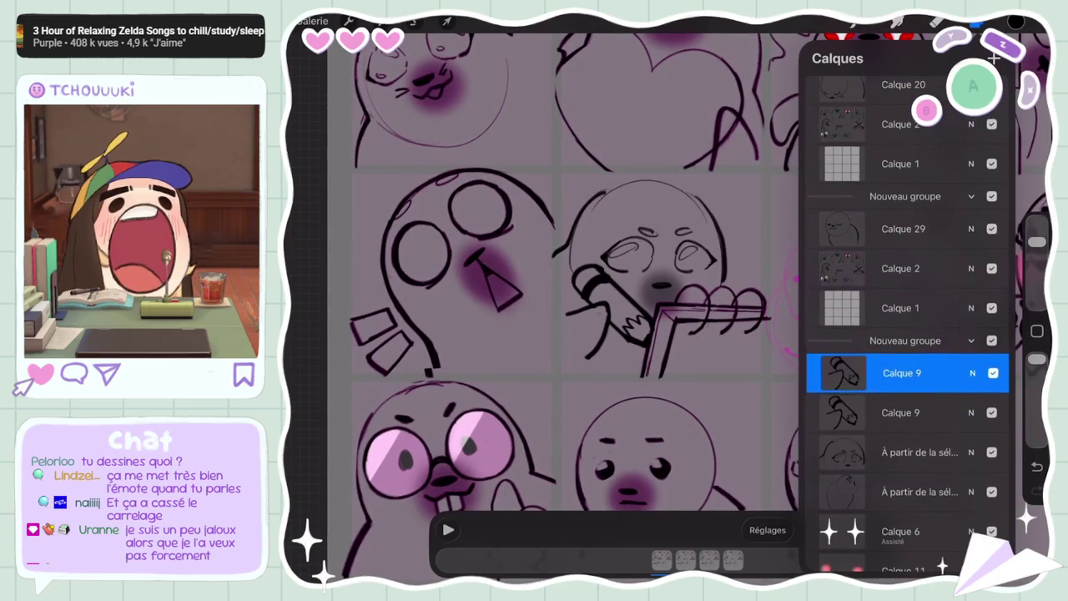
{"action": "left_click_drag", "start_coordinate": [901, 373], "coordinate": [901, 227]}
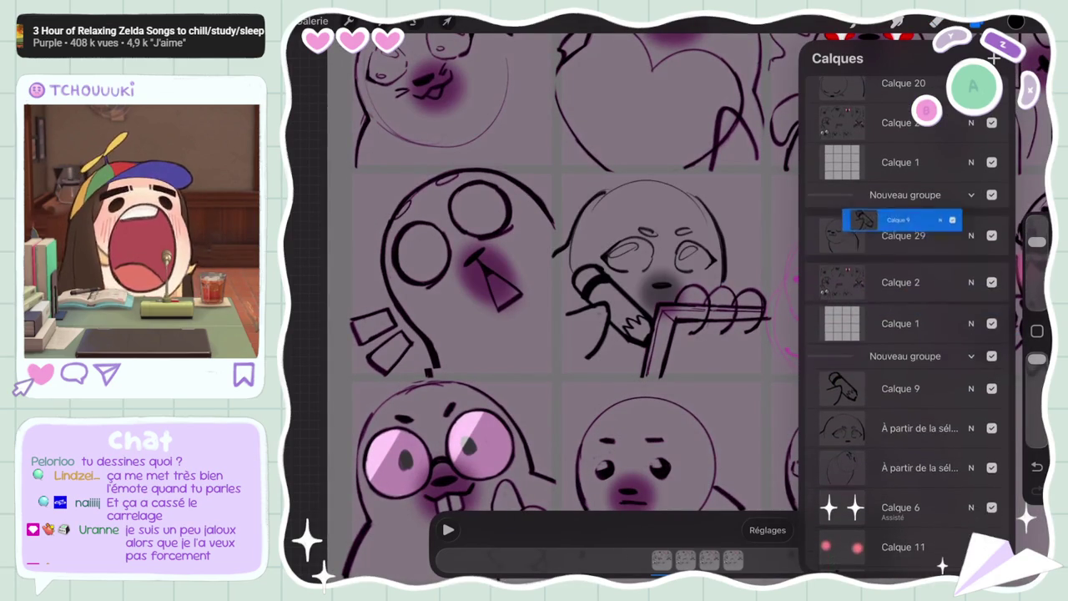
{"action": "left_click_drag", "start_coordinate": [851, 267], "coordinate": [935, 266]}
{"action": "left_click", "coordinate": [901, 266]}
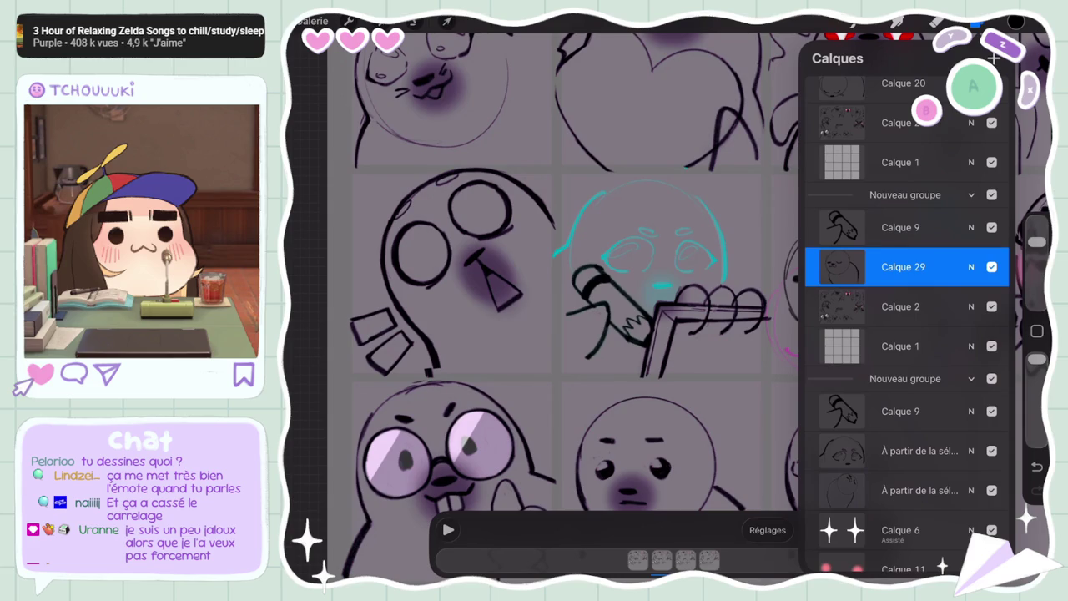
Hide the Calque 9 copy and add blank layer Calque 32 above Calque 29
{"action": "left_click", "coordinate": [901, 227]}
{"action": "left_click", "coordinate": [901, 266]}
{"action": "left_click", "coordinate": [992, 227]}
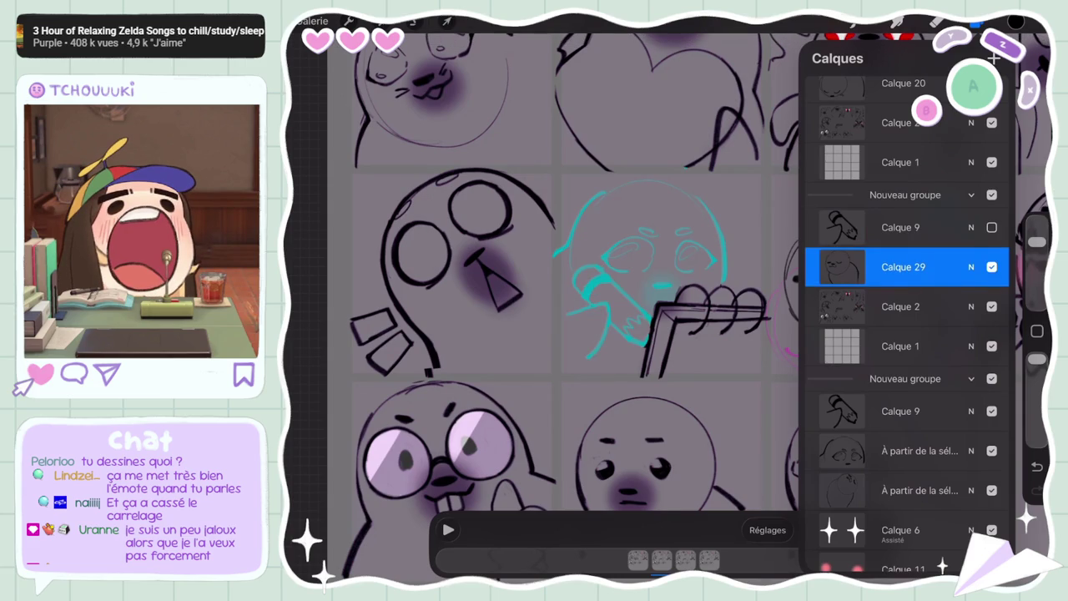
{"action": "left_click", "coordinate": [995, 57]}
{"action": "left_click", "coordinate": [977, 21]}
{"action": "scroll", "coordinate": [596, 284], "scroll_direction": "up", "scroll_amount": 3}
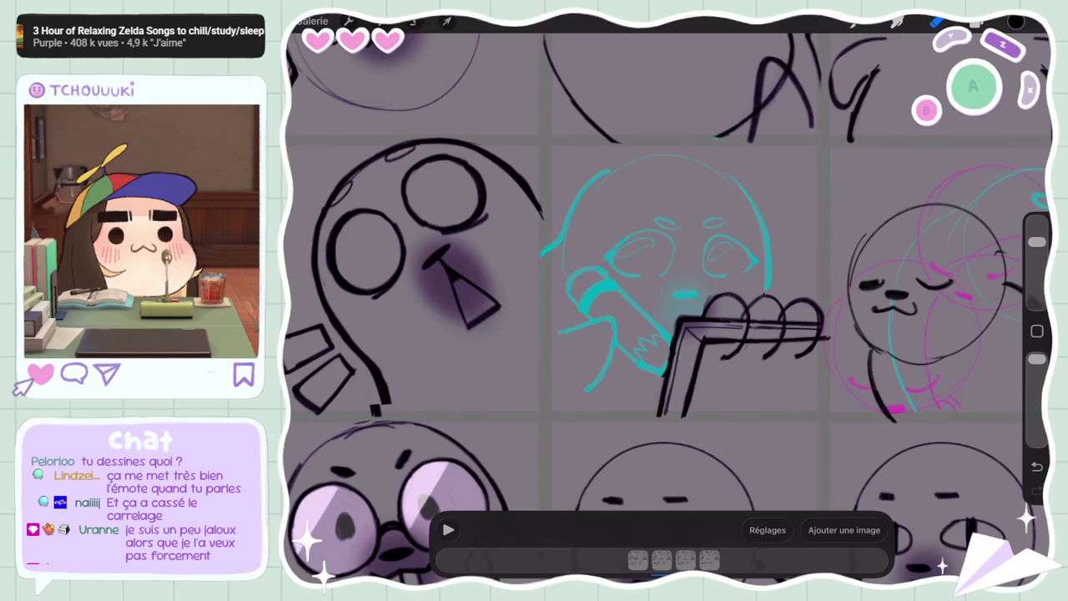
Sketch and undo strokes over the seal's head, redrawing its left edge and top arc
{"action": "mouse_move", "coordinate": [739, 190]}
{"action": "left_mouse_down"}
{"action": "mouse_move", "coordinate": [660, 138]}
{"action": "mouse_move", "coordinate": [574, 219]}
{"action": "left_mouse_up"}
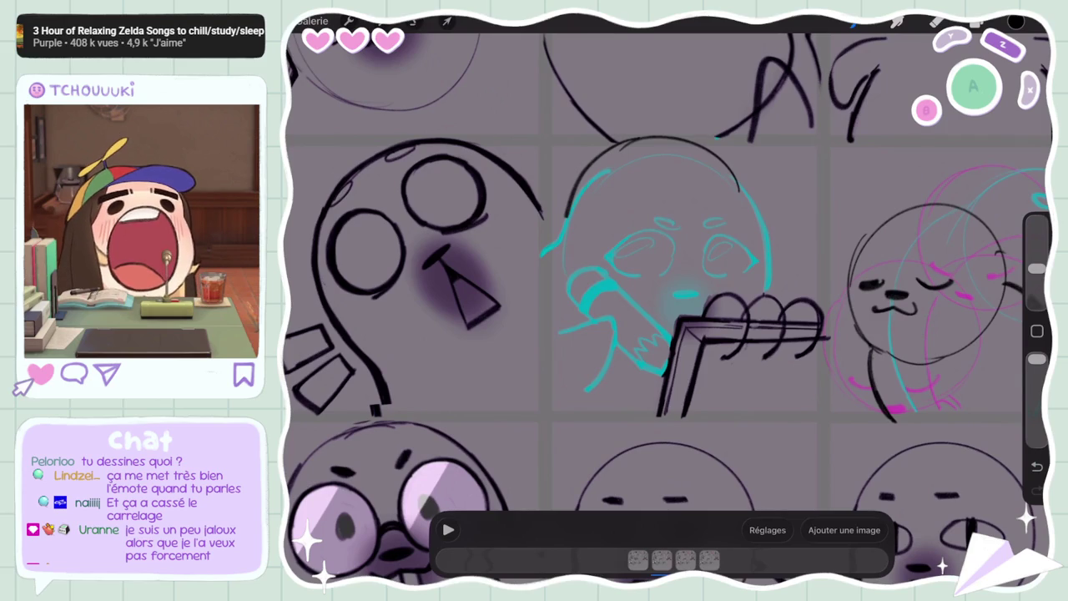
{"action": "key", "text": "ctrl+z"}
{"action": "key", "text": "ctrl+z"}
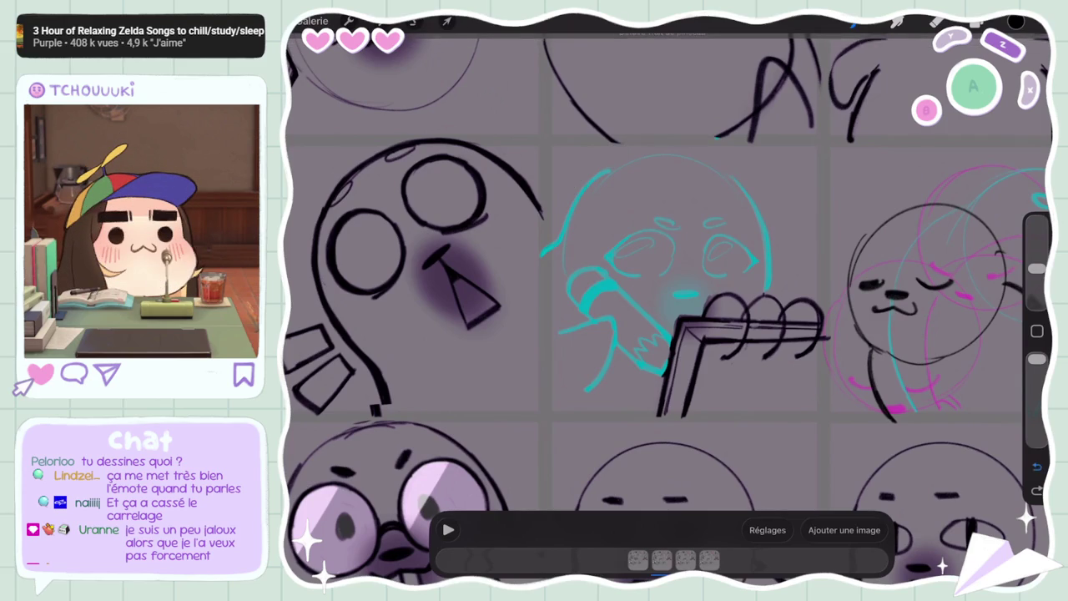
{"action": "left_click_drag", "start_coordinate": [578, 197], "coordinate": [760, 200]}
{"action": "key", "text": "ctrl+z"}
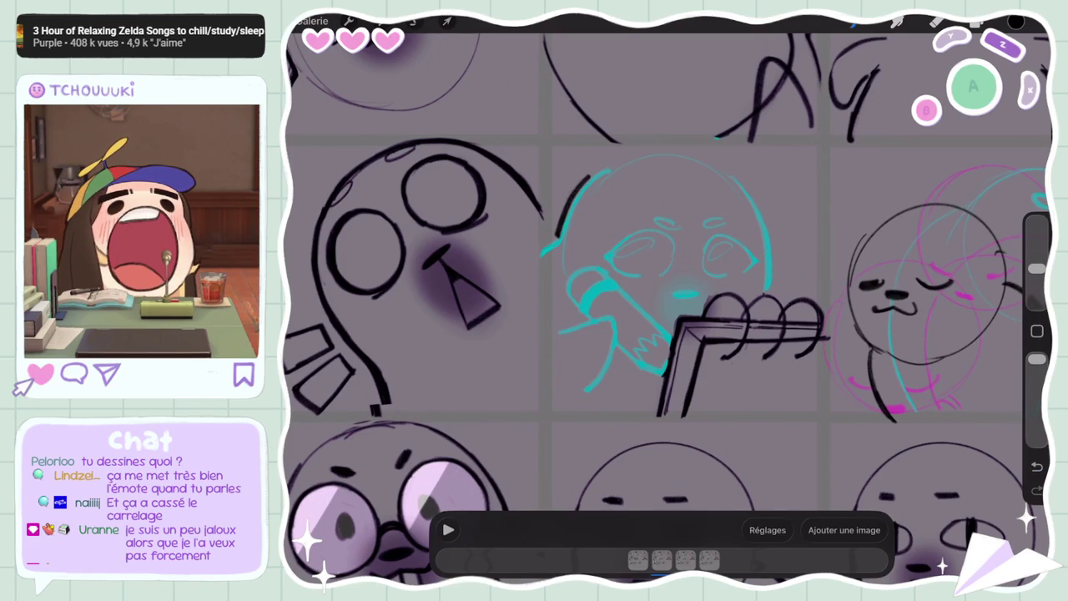
{"action": "key", "text": "ctrl+z"}
{"action": "key", "text": "ctrl+shift+z"}
{"action": "key", "text": "ctrl+z"}
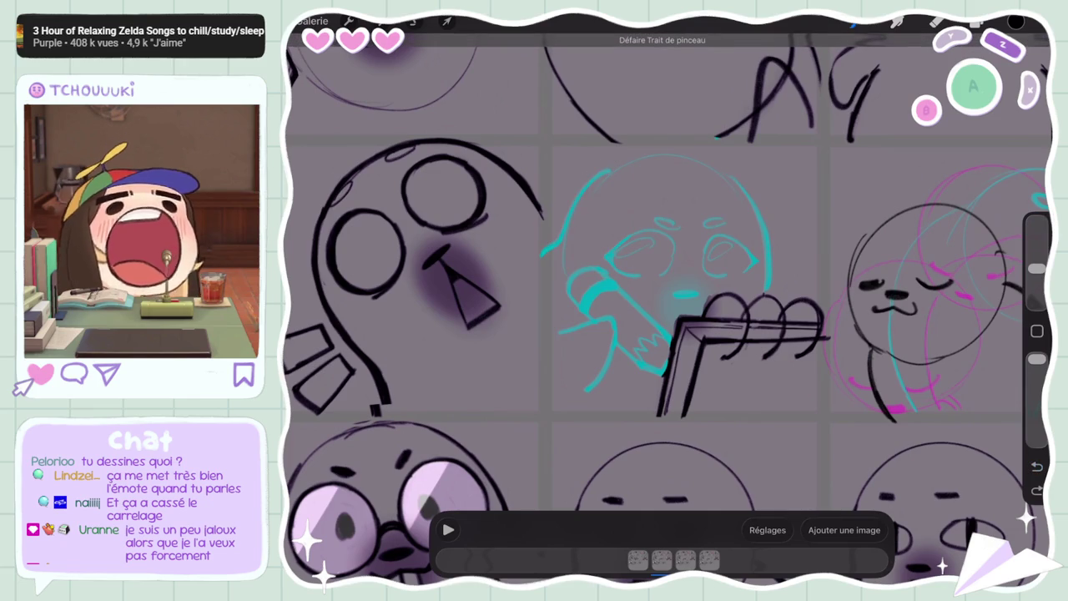
{"action": "mouse_move", "coordinate": [560, 251]}
{"action": "left_mouse_down"}
{"action": "mouse_move", "coordinate": [541, 265]}
{"action": "mouse_move", "coordinate": [722, 167]}
{"action": "left_mouse_up"}
{"action": "key", "text": "ctrl+z"}
{"action": "left_click_drag", "start_coordinate": [577, 183], "coordinate": [561, 245]}
{"action": "mouse_move", "coordinate": [588, 177]}
{"action": "left_mouse_down"}
{"action": "mouse_move", "coordinate": [728, 171]}
{"action": "mouse_move", "coordinate": [762, 299]}
{"action": "left_mouse_up"}
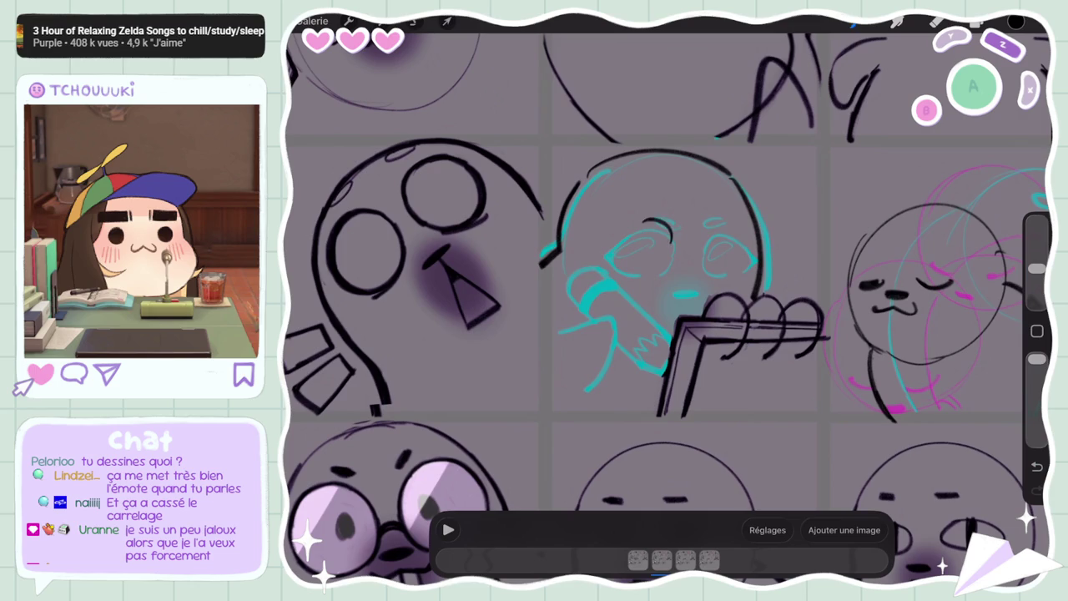
Redraw the eyebrow over the seal's left eye, undo the mouth stroke, and show the hand lines layer
{"action": "key", "text": "ctrl+z"}
{"action": "key", "text": "ctrl+z"}
{"action": "mouse_move", "coordinate": [651, 224]}
{"action": "left_mouse_down"}
{"action": "mouse_move", "coordinate": [673, 247]}
{"action": "mouse_move", "coordinate": [668, 227]}
{"action": "left_mouse_up"}
{"action": "key", "text": "ctrl+z"}
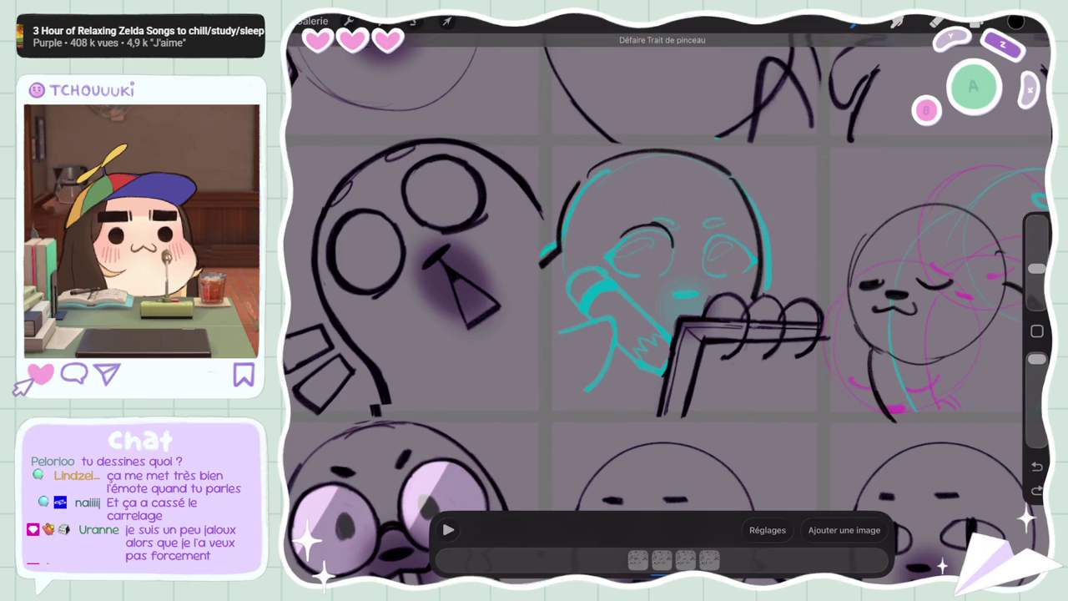
{"action": "left_click_drag", "start_coordinate": [602, 250], "coordinate": [660, 224]}
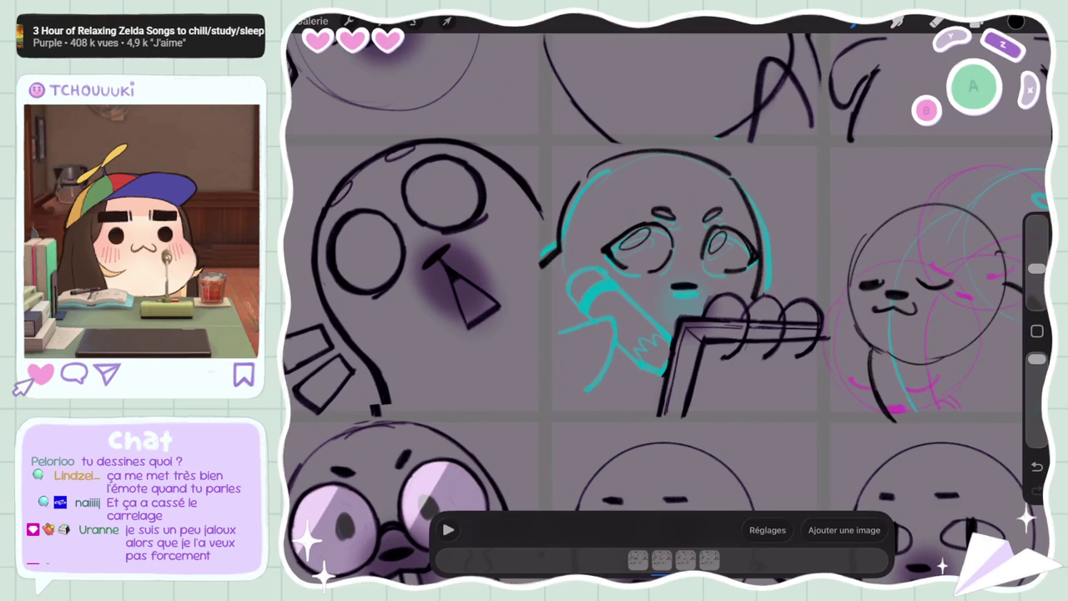
{"action": "key", "text": "ctrl+z"}
{"action": "key", "text": "l"}
{"action": "left_click", "coordinate": [992, 284]}
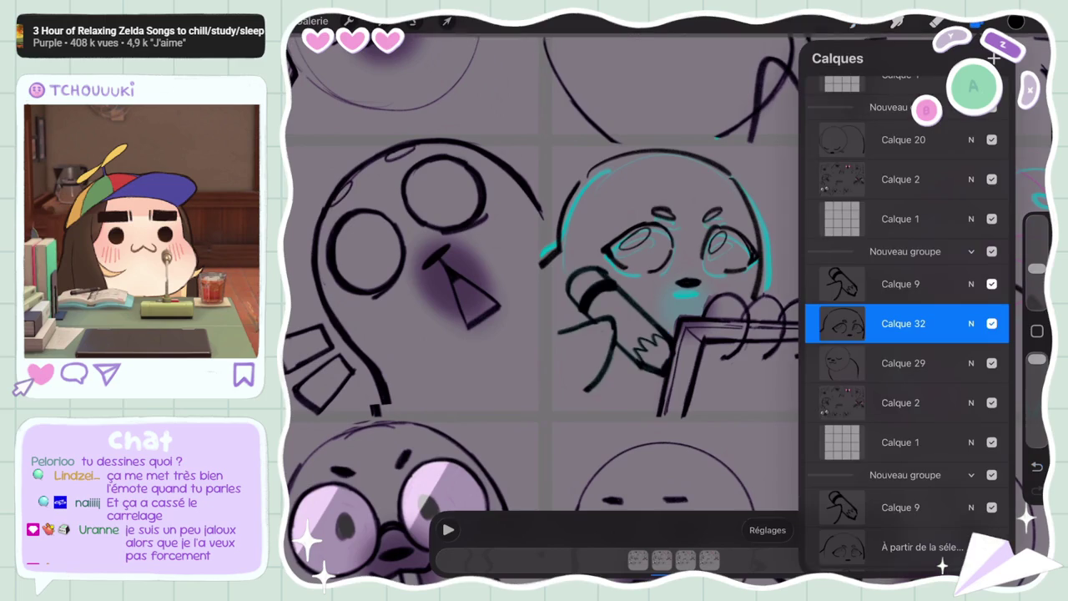
Step through the animation frames, picking the drawing layer for the current frame
{"action": "key", "text": "l"}
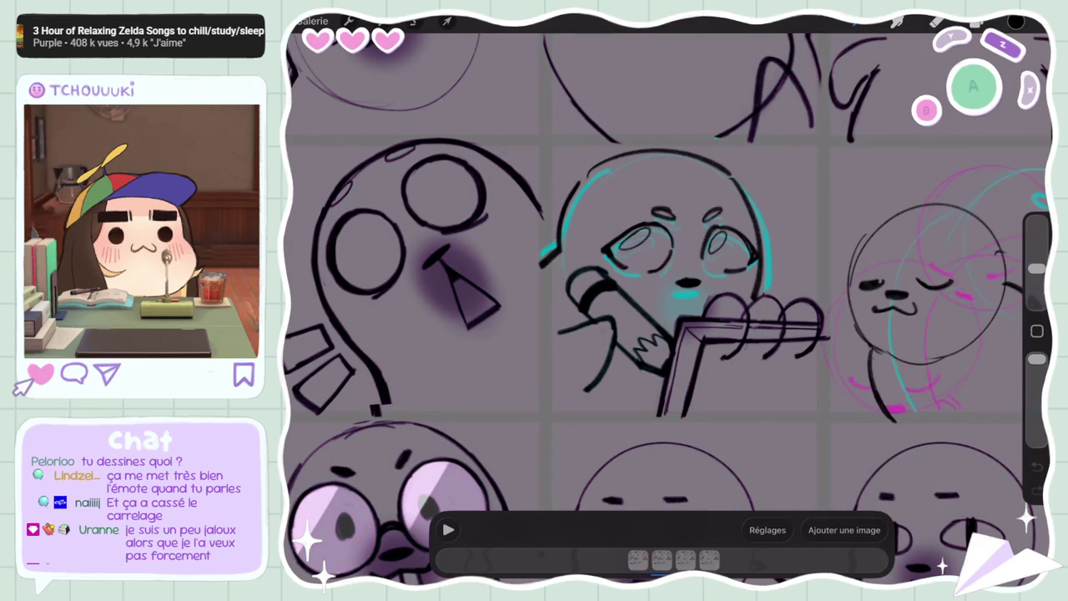
{"action": "key", "text": "l"}
{"action": "left_click", "coordinate": [906, 393]}
{"action": "key", "text": "l"}
{"action": "key", "text": "Right"}
{"action": "key", "text": "l"}
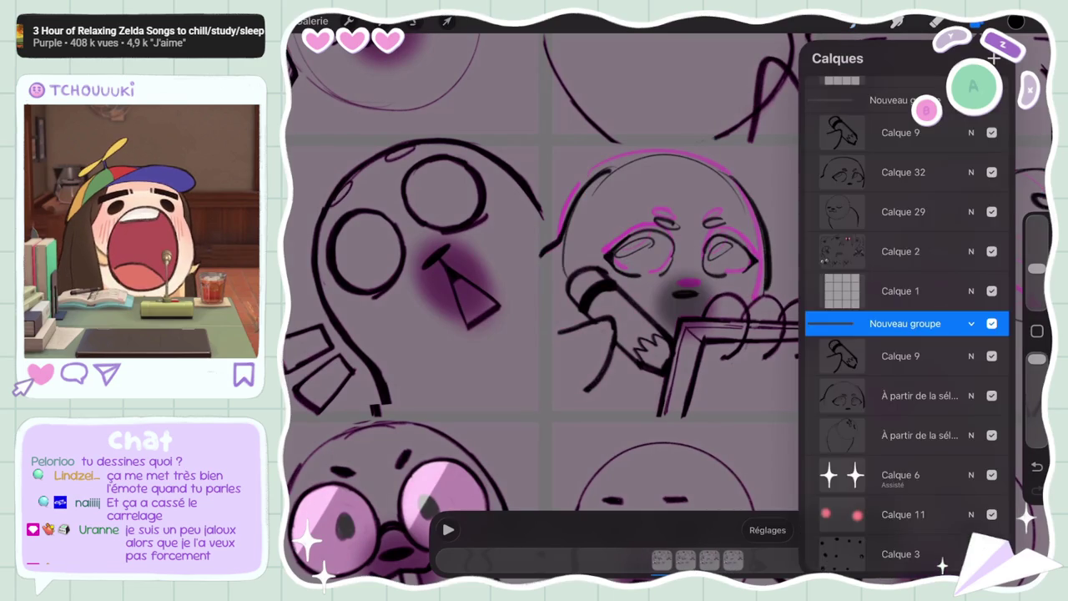
Move Calque 32 into the upper frame group and duplicate the hand layer Calque 9
{"action": "mouse_move", "coordinate": [919, 449]}
{"action": "left_mouse_down"}
{"action": "mouse_move", "coordinate": [869, 449]}
{"action": "mouse_move", "coordinate": [905, 262]}
{"action": "left_mouse_up"}
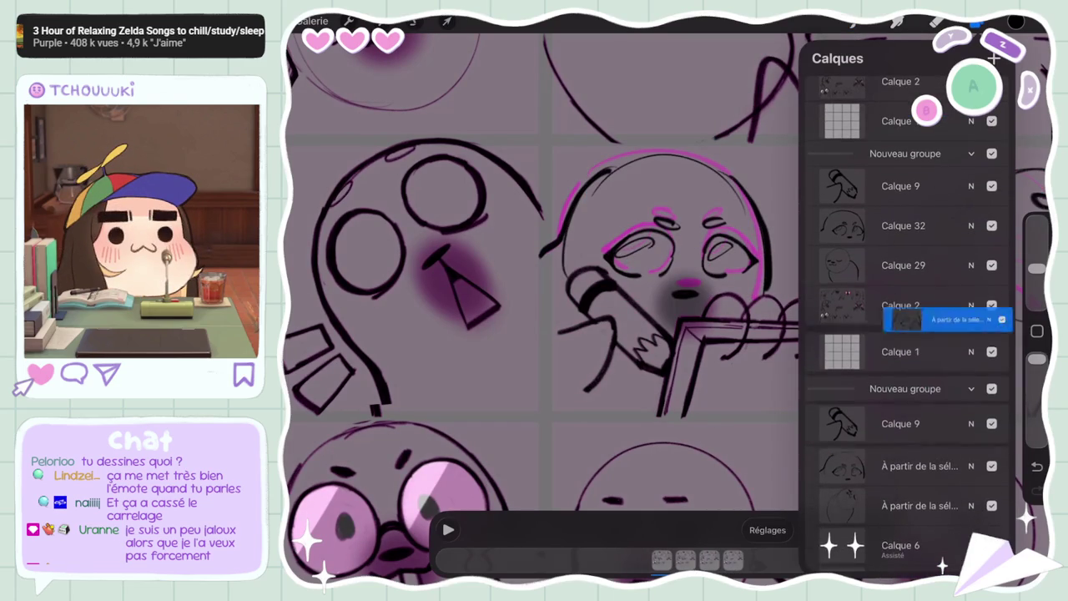
{"action": "scroll", "coordinate": [906, 293], "scroll_direction": "up", "scroll_amount": 4}
{"action": "left_click", "coordinate": [903, 387]}
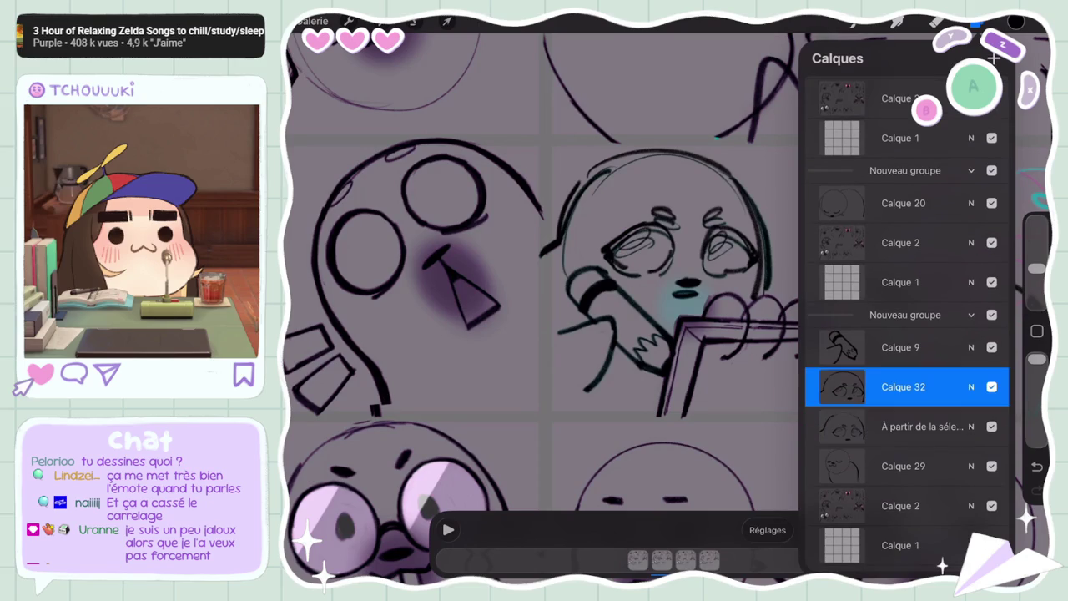
{"action": "left_click_drag", "start_coordinate": [903, 387], "coordinate": [903, 242]}
{"action": "mouse_move", "coordinate": [918, 386]}
{"action": "left_mouse_down"}
{"action": "mouse_move", "coordinate": [868, 386]}
{"action": "mouse_move", "coordinate": [904, 282]}
{"action": "left_mouse_up"}
{"action": "left_click", "coordinate": [872, 384]}
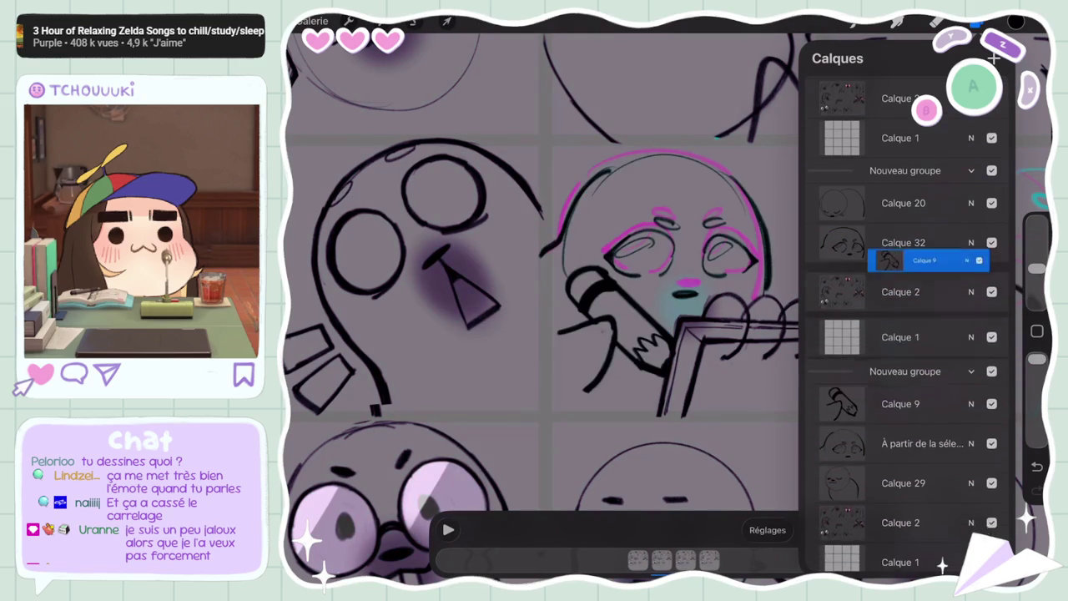
Move the hand layer copy into the top group, and Calque 9 plus the copied head into the middle group
{"action": "left_click", "coordinate": [919, 466]}
{"action": "left_click_drag", "start_coordinate": [935, 466], "coordinate": [776, 466]}
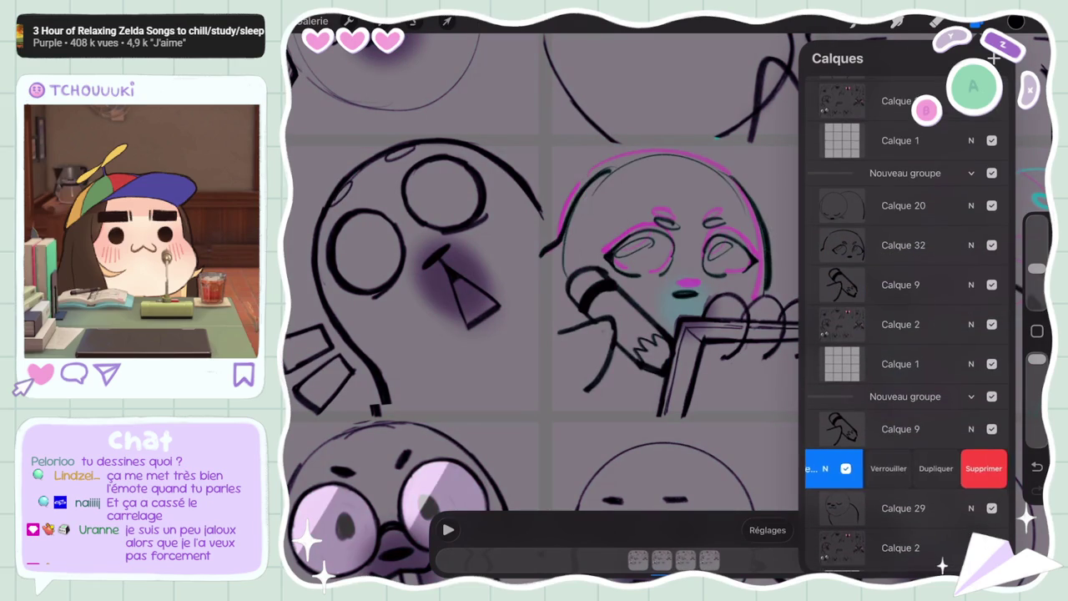
{"action": "scroll", "coordinate": [909, 467], "scroll_direction": "up", "scroll_amount": 2}
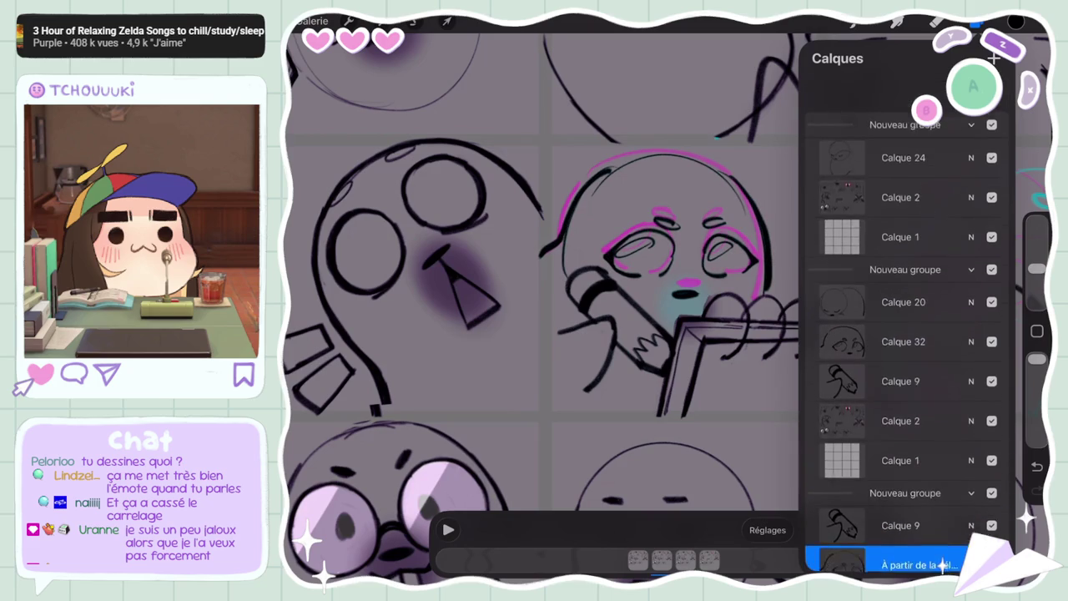
{"action": "left_click", "coordinate": [903, 305]}
{"action": "mouse_move", "coordinate": [903, 344]}
{"action": "left_mouse_down"}
{"action": "mouse_move", "coordinate": [924, 344]}
{"action": "mouse_move", "coordinate": [903, 145]}
{"action": "left_mouse_up"}
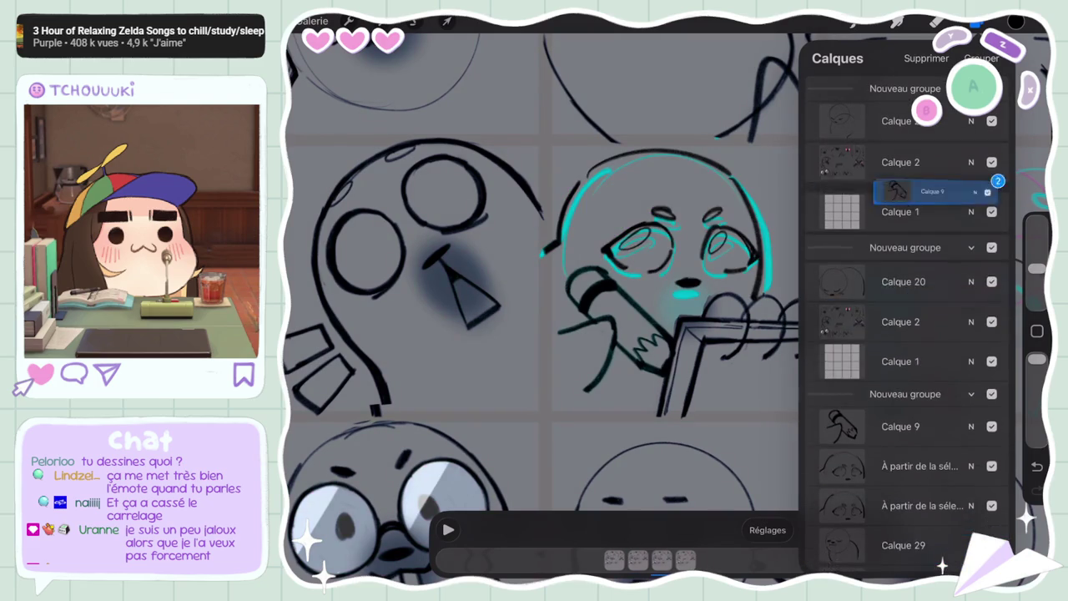
{"action": "left_click", "coordinate": [902, 429]}
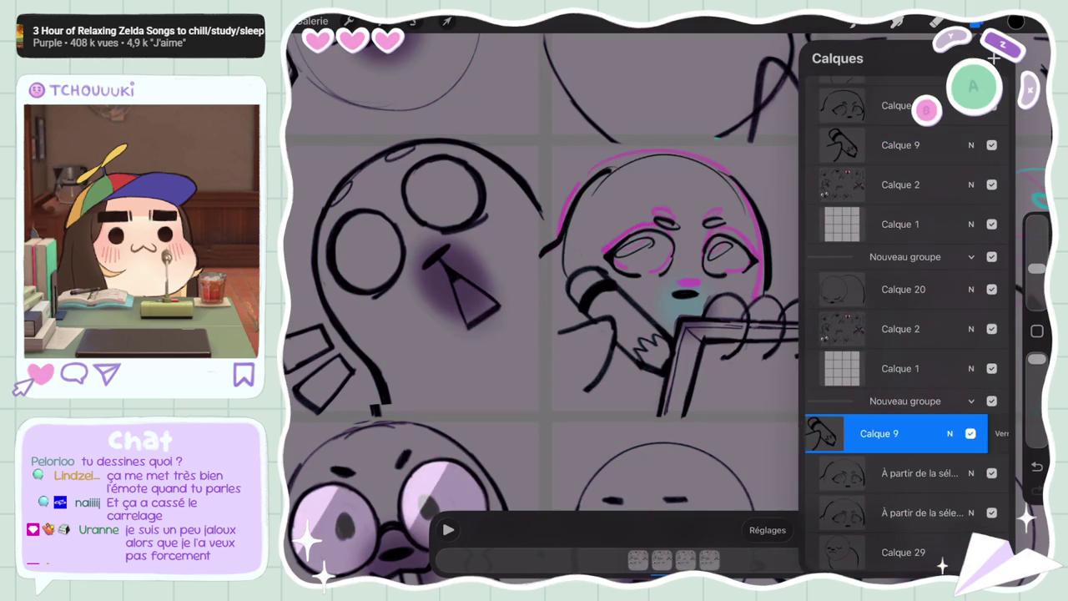
{"action": "left_click_drag", "start_coordinate": [901, 508], "coordinate": [952, 507]}
{"action": "left_click_drag", "start_coordinate": [901, 433], "coordinate": [918, 317]}
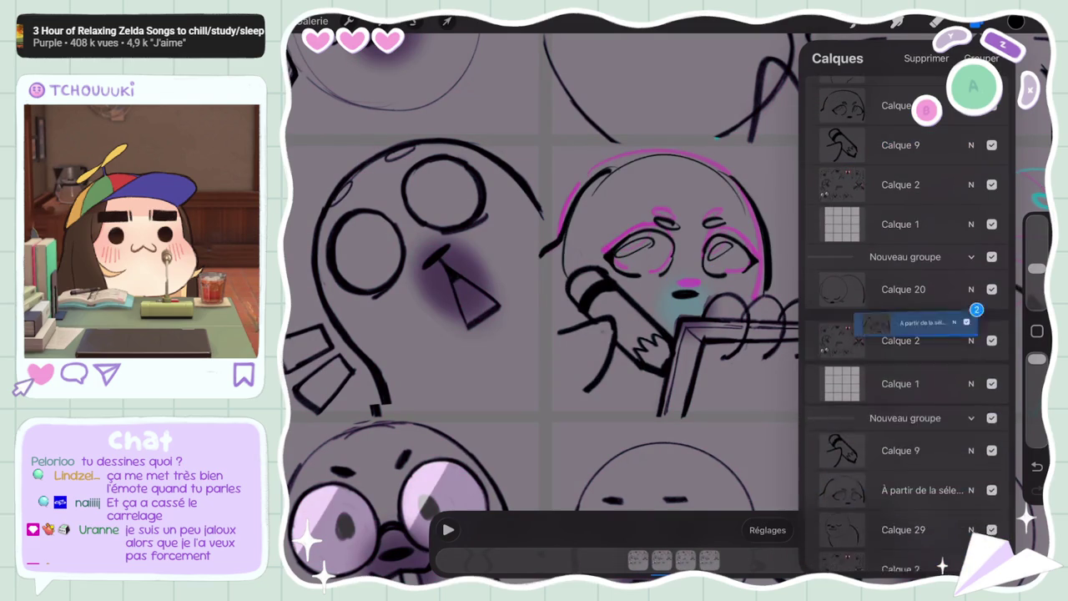
{"action": "left_click", "coordinate": [977, 23]}
Review the neighbouring frames and select the copied head layer
{"action": "left_click", "coordinate": [695, 559]}
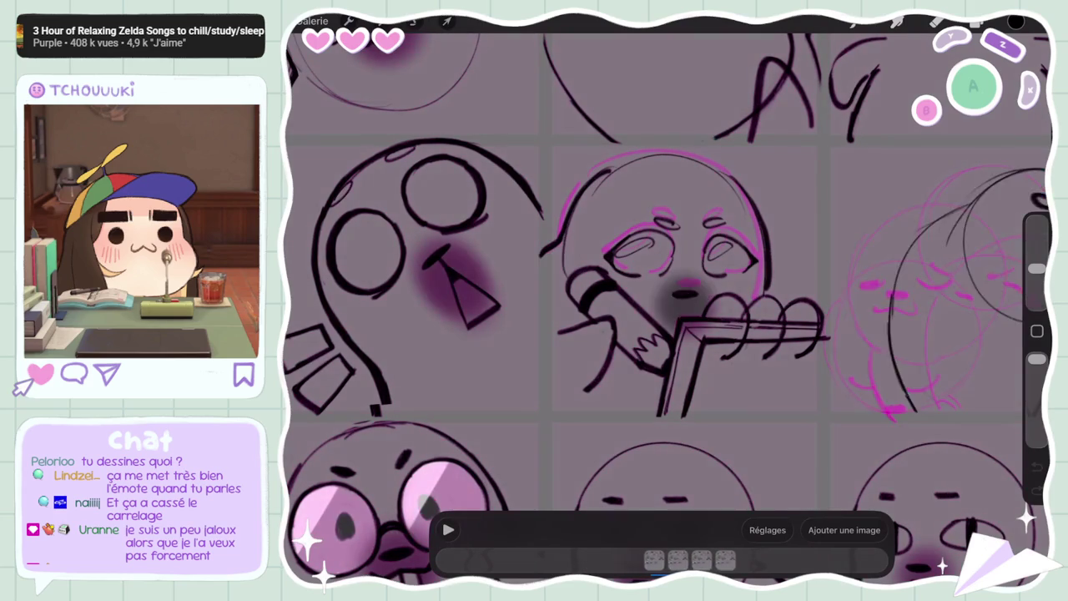
{"action": "left_click", "coordinate": [638, 560]}
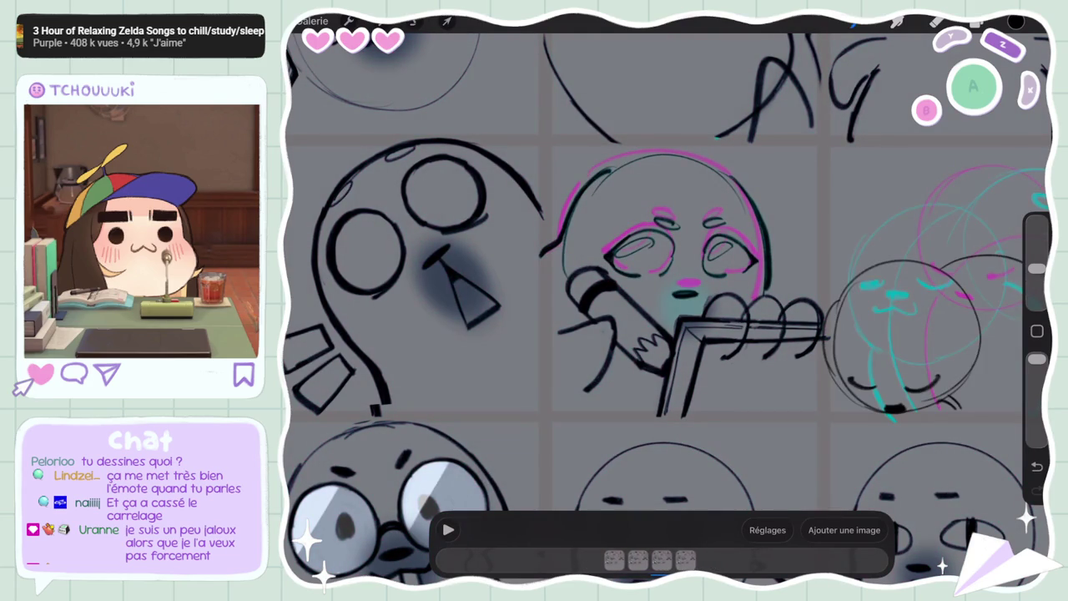
{"action": "left_click", "coordinate": [686, 560]}
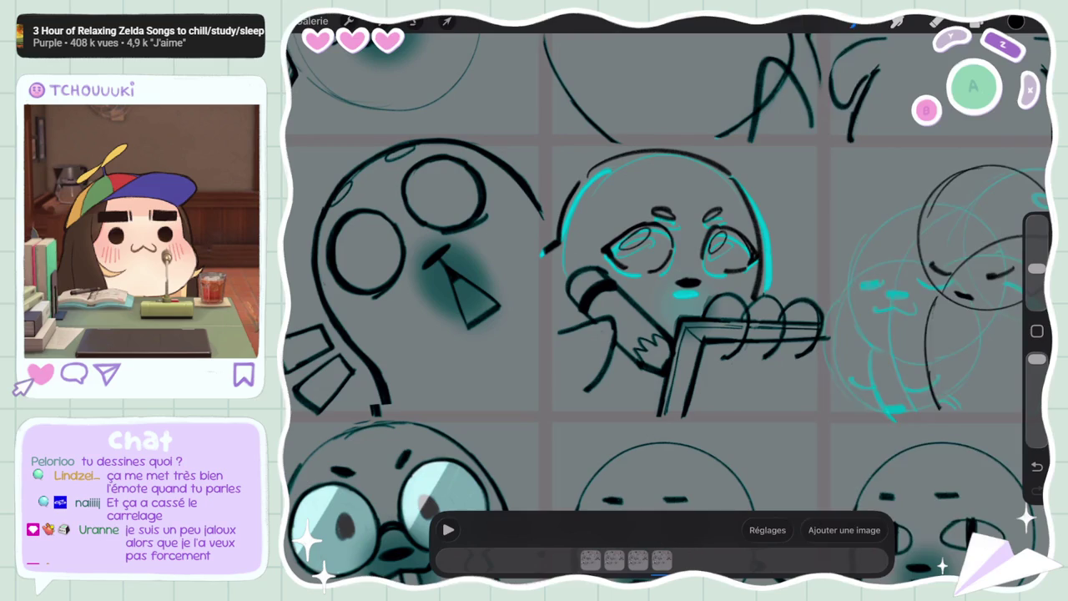
{"action": "left_click", "coordinate": [978, 22]}
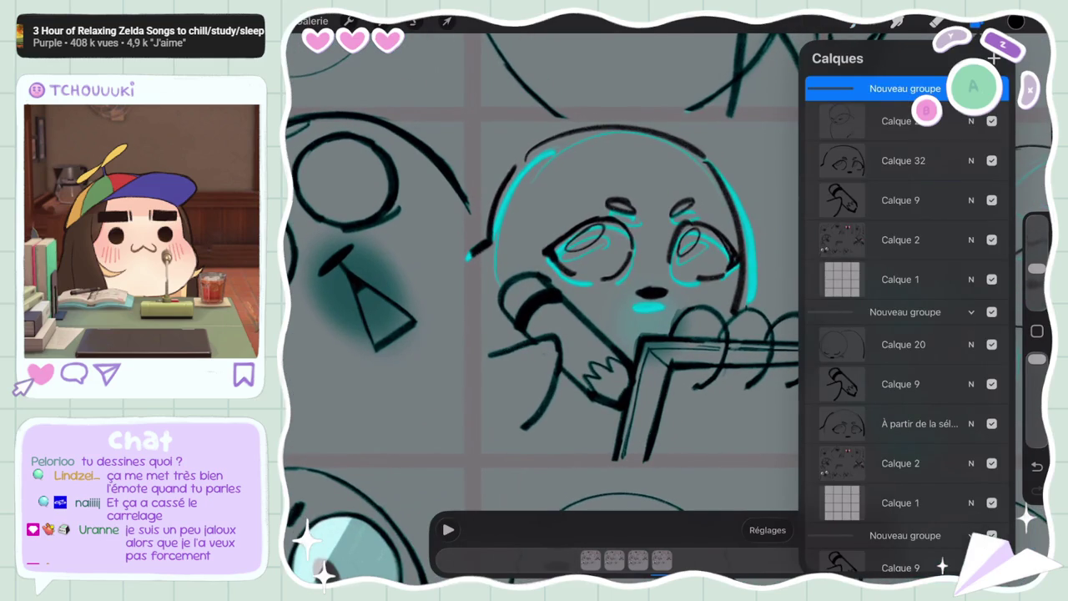
{"action": "left_click", "coordinate": [903, 160]}
{"action": "left_click", "coordinate": [918, 423]}
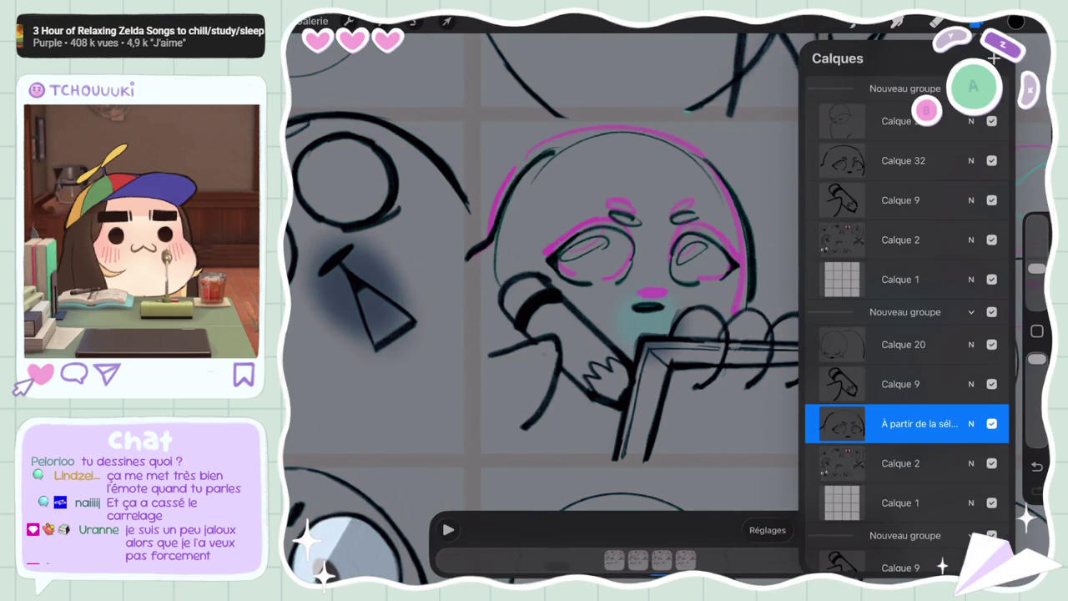
Freehand-lasso the second frame's seal head, transform it into line, and add a small mouth stroke
{"action": "left_click", "coordinate": [978, 22]}
{"action": "left_click_drag", "start_coordinate": [611, 211], "coordinate": [631, 276]}
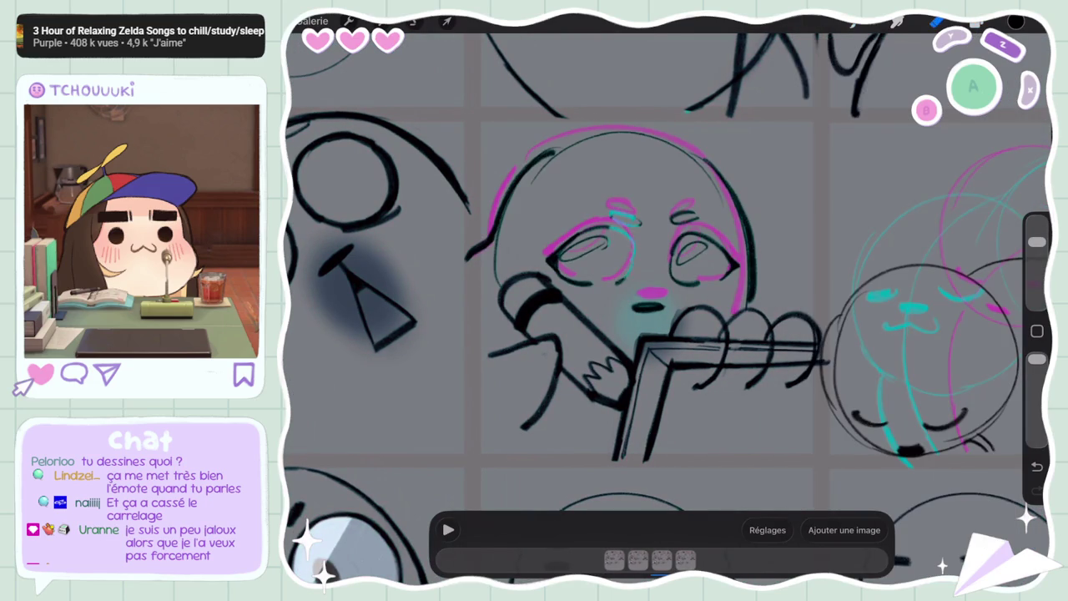
{"action": "left_click", "coordinate": [414, 21]}
{"action": "left_click_drag", "start_coordinate": [483, 200], "coordinate": [547, 265]}
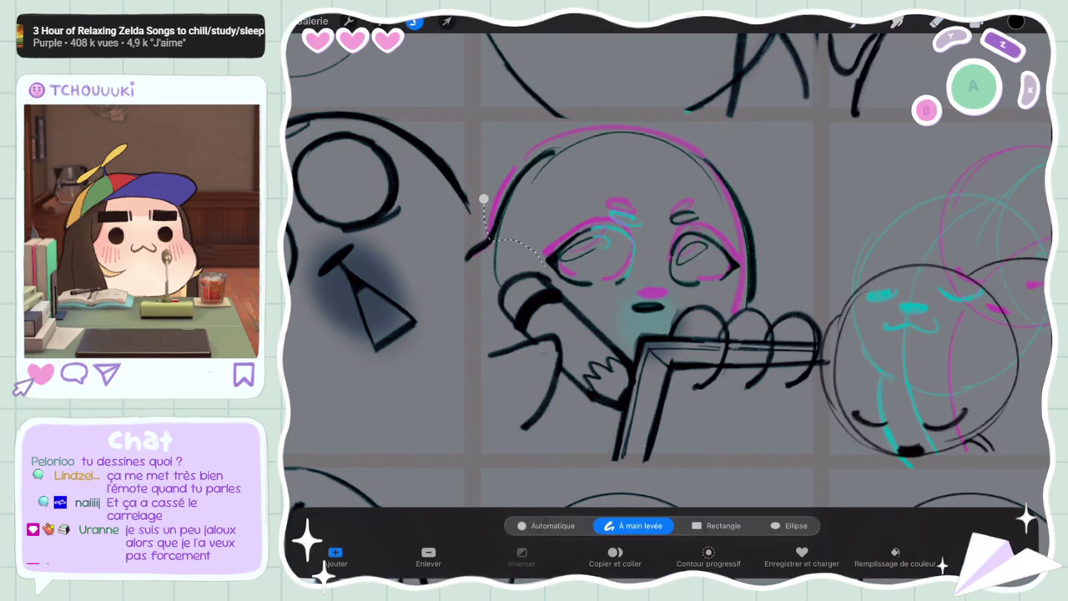
{"action": "left_click_drag", "start_coordinate": [668, 316], "coordinate": [577, 124]}
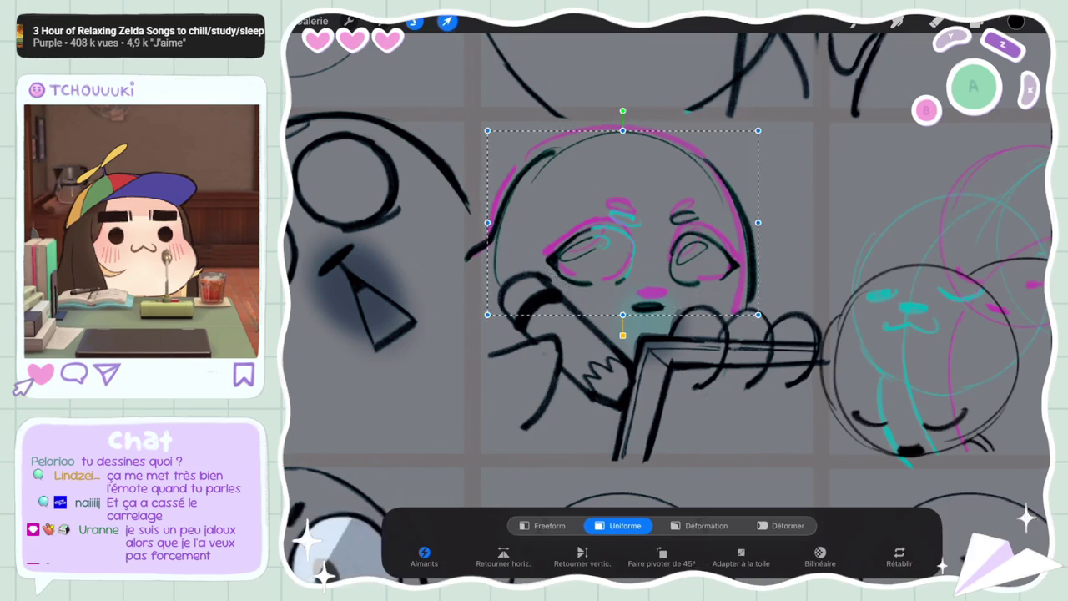
{"action": "left_click", "coordinate": [448, 20]}
{"action": "left_click", "coordinate": [447, 20]}
{"action": "scroll", "coordinate": [733, 275], "scroll_direction": "up", "scroll_amount": 5}
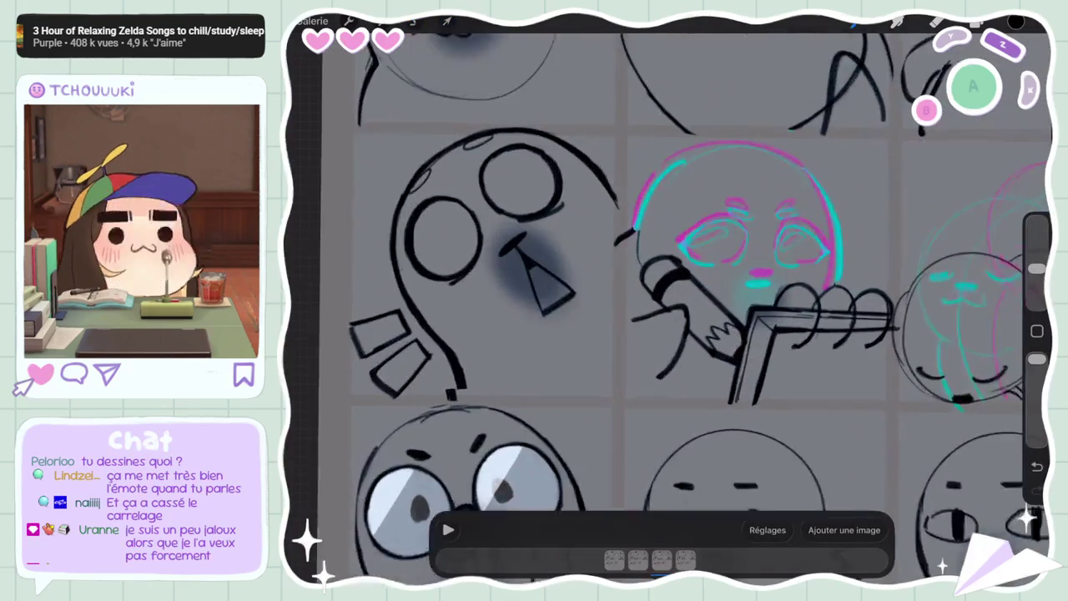
{"action": "left_click_drag", "start_coordinate": [732, 294], "coordinate": [759, 292]}
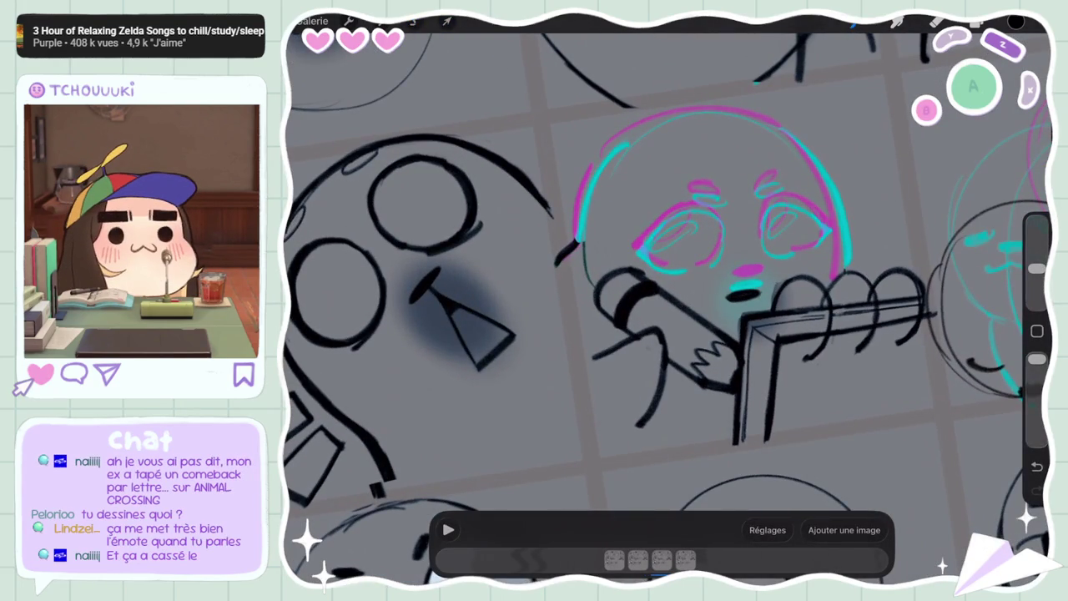
Redraw the line inside the seal's left eye, undoing the stray stroke near the right eye
{"action": "key", "text": "ctrl+z"}
{"action": "mouse_move", "coordinate": [676, 224]}
{"action": "left_mouse_down"}
{"action": "mouse_move", "coordinate": [726, 249]}
{"action": "mouse_move", "coordinate": [718, 287]}
{"action": "left_mouse_up"}
{"action": "key", "text": "ctrl+z"}
{"action": "left_click_drag", "start_coordinate": [688, 249], "coordinate": [725, 284]}
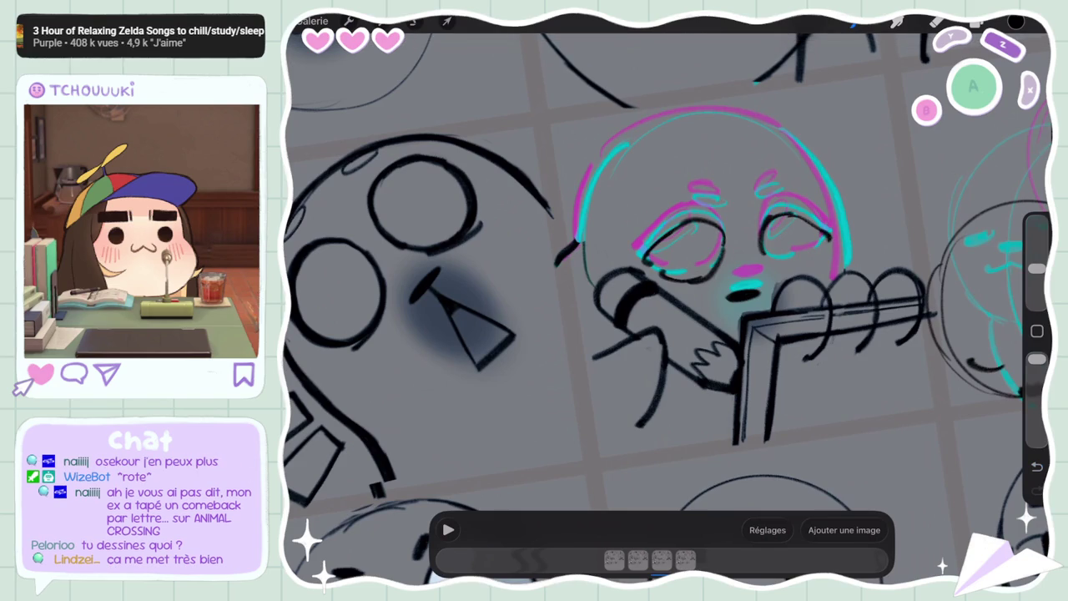
{"action": "key", "text": "ctrl+z"}
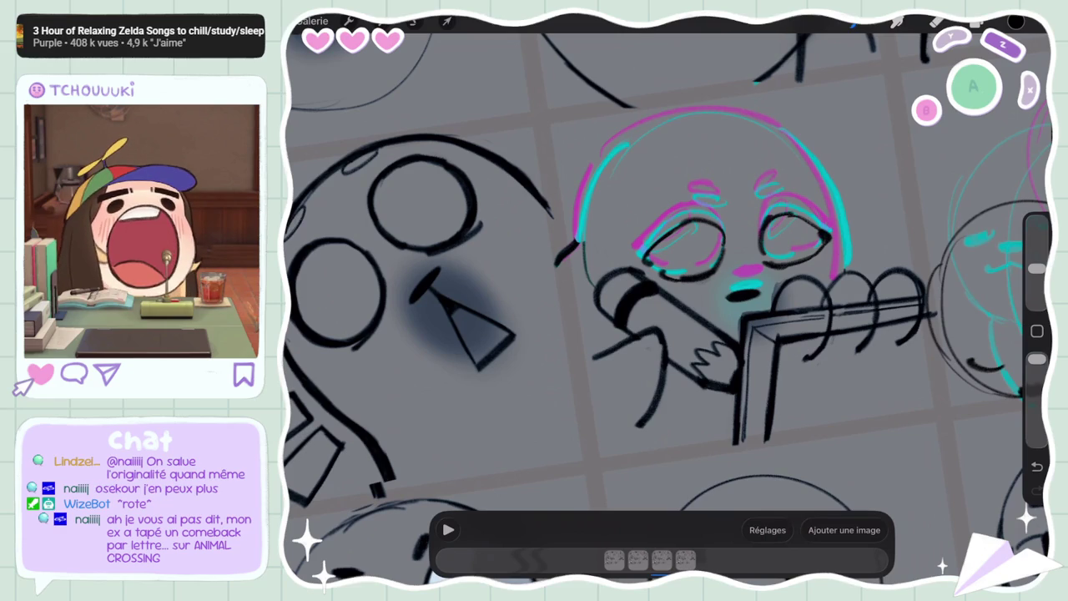
Draw the arc along the top of the head and rework the head's right edge
{"action": "scroll", "coordinate": [665, 308], "scroll_direction": "down", "scroll_amount": 2}
{"action": "scroll", "coordinate": [666, 308], "scroll_direction": "down", "scroll_amount": 1}
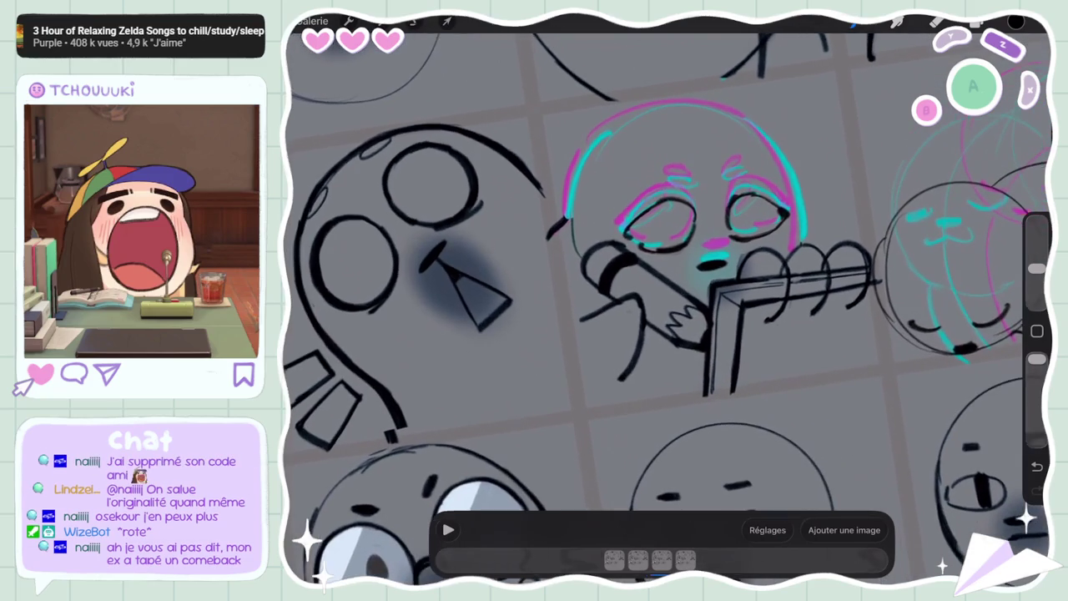
{"action": "mouse_move", "coordinate": [592, 162]}
{"action": "left_mouse_down"}
{"action": "mouse_move", "coordinate": [651, 121]}
{"action": "mouse_move", "coordinate": [705, 111]}
{"action": "left_mouse_up"}
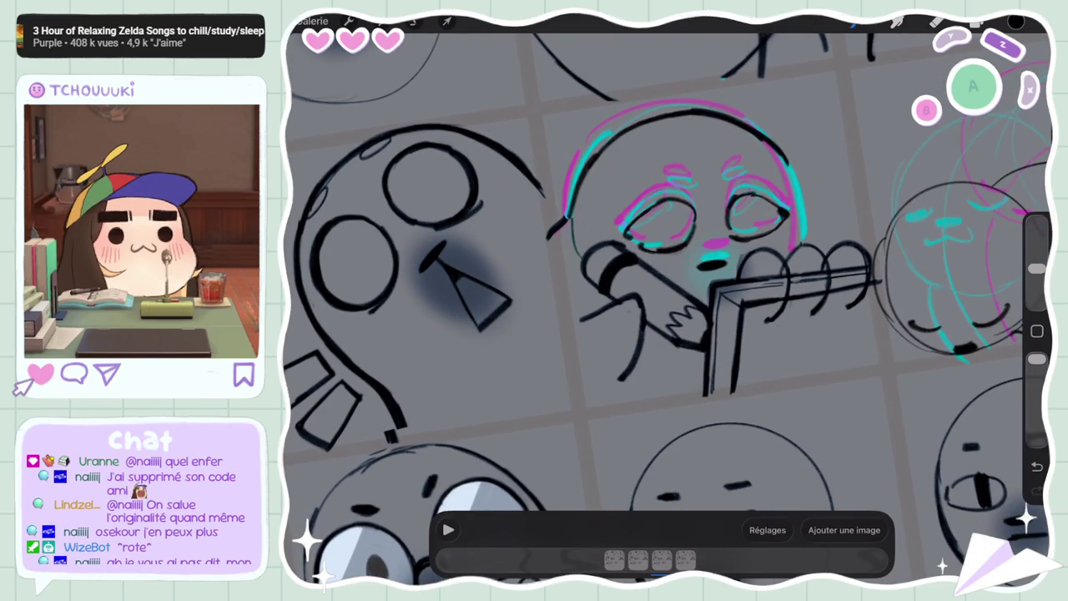
{"action": "left_click_drag", "start_coordinate": [776, 152], "coordinate": [806, 231]}
{"action": "key", "text": "ctrl+z"}
{"action": "left_click_drag", "start_coordinate": [777, 150], "coordinate": [803, 237]}
{"action": "key", "text": "ctrl+z"}
{"action": "mouse_move", "coordinate": [772, 149]}
{"action": "left_mouse_down"}
{"action": "mouse_move", "coordinate": [800, 189]}
{"action": "mouse_move", "coordinate": [805, 281]}
{"action": "left_mouse_up"}
{"action": "key", "text": "ctrl+z"}
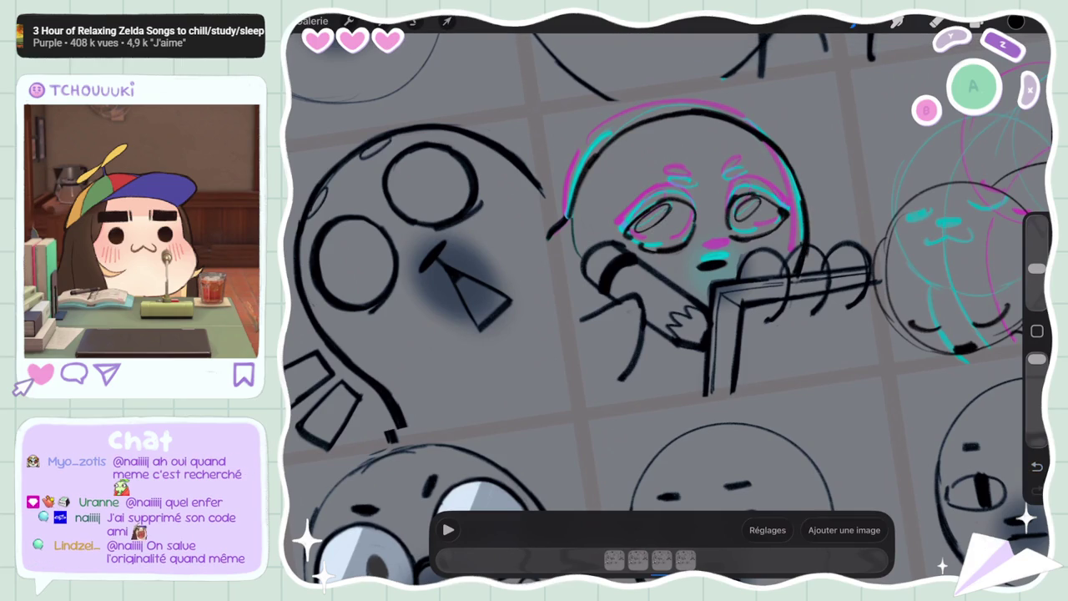
{"action": "scroll", "coordinate": [667, 301], "scroll_direction": "down", "scroll_amount": 5}
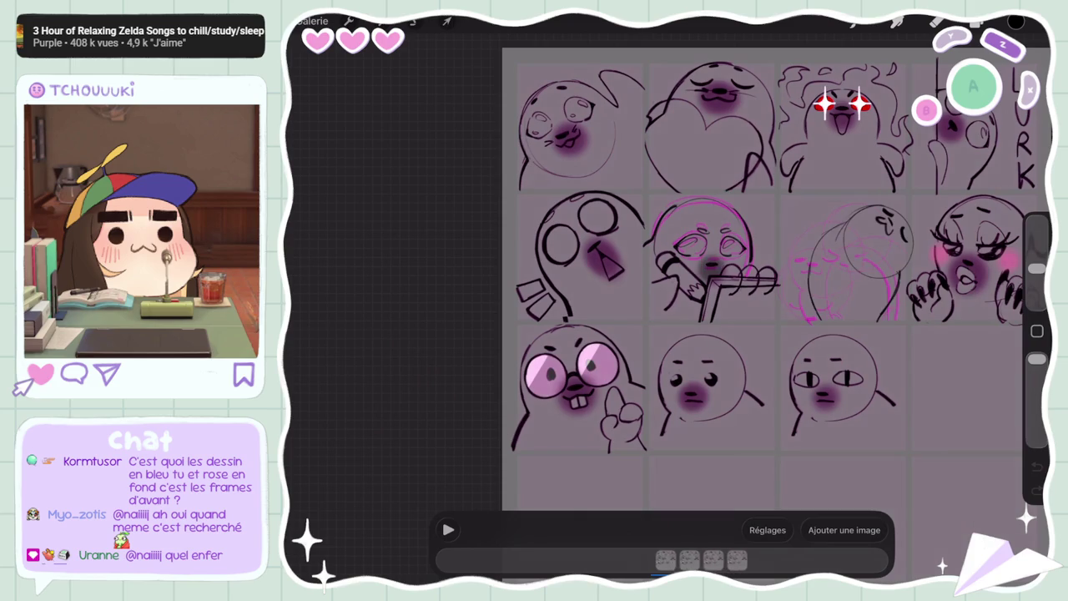
In the layer list, select the layer below Calque 9, then Calque 29
{"action": "scroll", "coordinate": [751, 334], "scroll_direction": "up", "scroll_amount": 5}
{"action": "left_click", "coordinate": [1016, 21]}
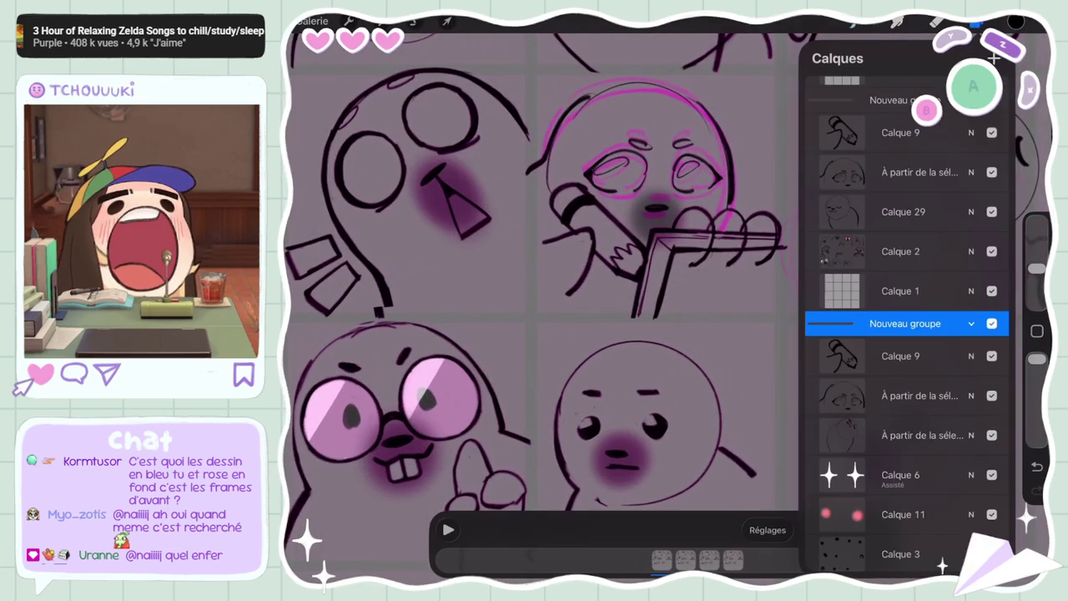
{"action": "left_click", "coordinate": [910, 396]}
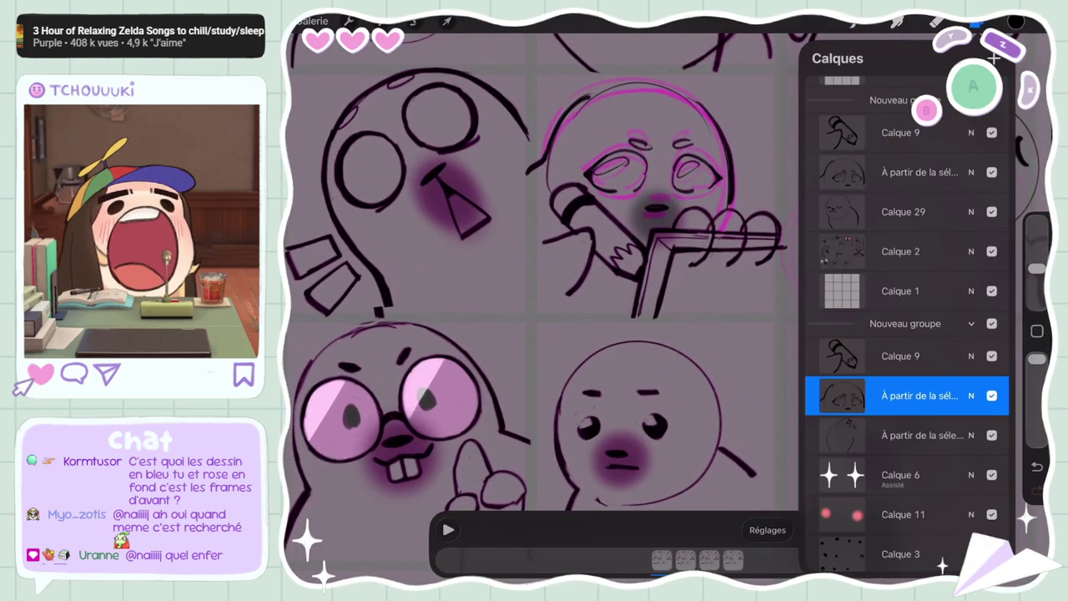
{"action": "scroll", "coordinate": [541, 309], "scroll_direction": "down", "scroll_amount": 3}
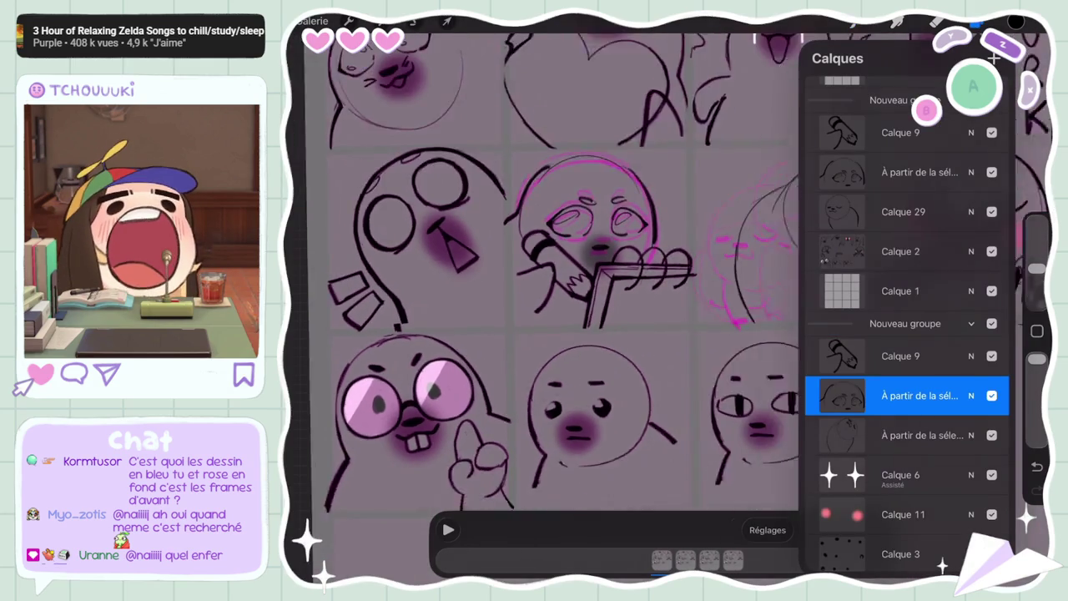
{"action": "left_click", "coordinate": [910, 211]}
{"action": "scroll", "coordinate": [908, 334], "scroll_direction": "down", "scroll_amount": 5}
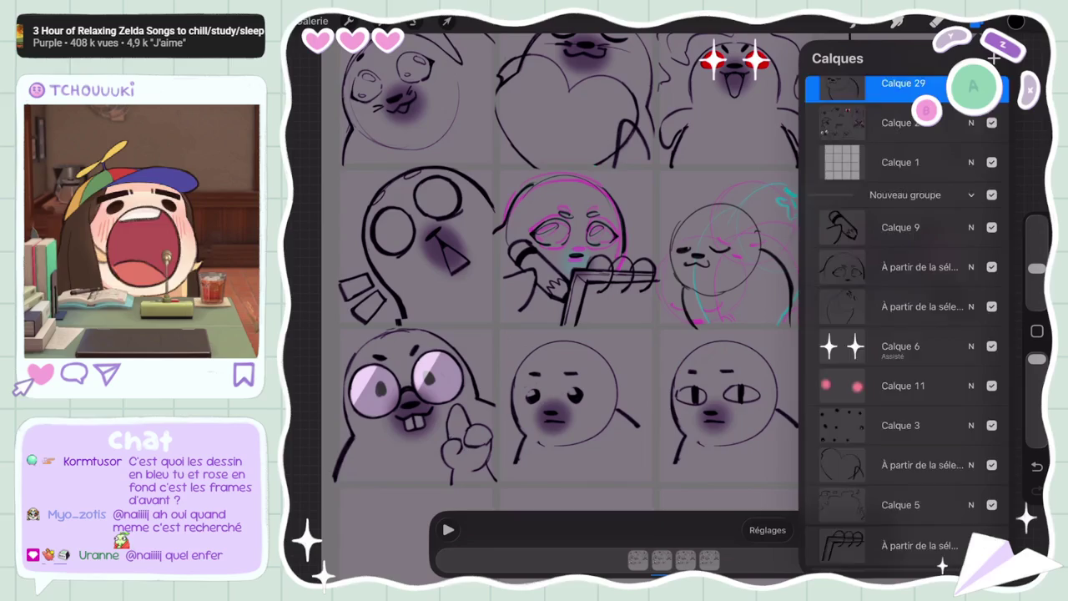
{"action": "scroll", "coordinate": [907, 334], "scroll_direction": "up", "scroll_amount": 5}
Delete the second selection-based layer and move Calque 29 above Calque 9
{"action": "left_click", "coordinate": [918, 419]}
{"action": "left_click_drag", "start_coordinate": [960, 419], "coordinate": [835, 419]}
{"action": "left_click", "coordinate": [996, 419]}
{"action": "mouse_move", "coordinate": [960, 419]}
{"action": "left_mouse_down"}
{"action": "mouse_move", "coordinate": [835, 419]}
{"action": "mouse_move", "coordinate": [960, 419]}
{"action": "left_mouse_up"}
{"action": "left_click_drag", "start_coordinate": [902, 443], "coordinate": [902, 536]}
Delete Calque 9 and the selection layer from the second group, plus Calque 9 and Calque 32 from the top group
{"action": "left_click", "coordinate": [918, 353]}
{"action": "left_click_drag", "start_coordinate": [960, 353], "coordinate": [835, 353]}
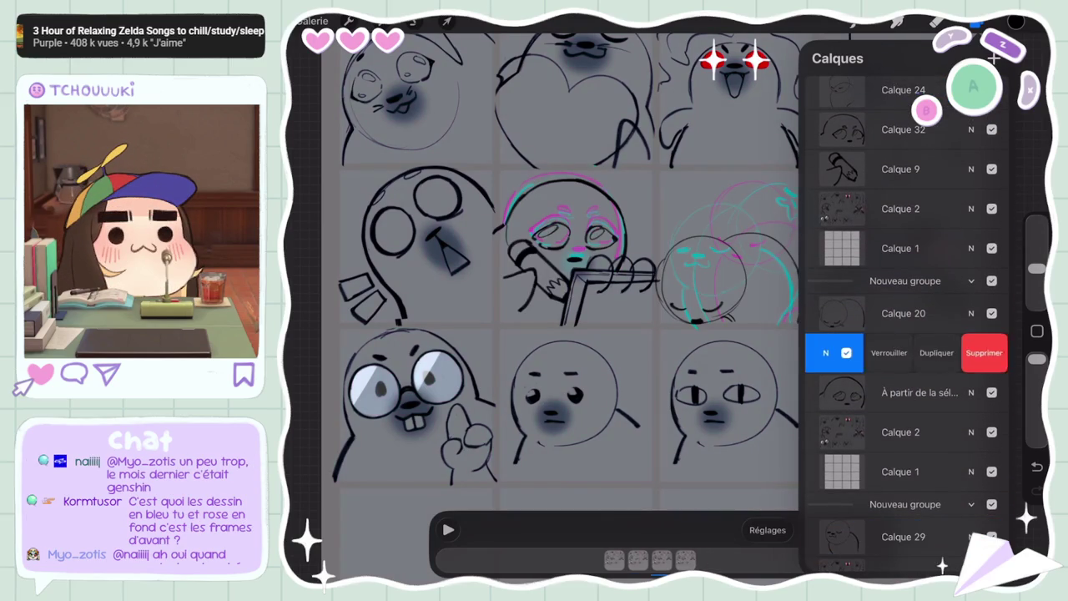
{"action": "left_click", "coordinate": [985, 353]}
{"action": "left_click_drag", "start_coordinate": [960, 353], "coordinate": [835, 353]}
{"action": "left_click", "coordinate": [985, 354]}
{"action": "left_click_drag", "start_coordinate": [960, 200], "coordinate": [835, 200]}
{"action": "left_click", "coordinate": [988, 200]}
{"action": "left_click_drag", "start_coordinate": [960, 152], "coordinate": [835, 152]}
{"action": "left_click", "coordinate": [988, 153]}
Undo the layer deletions, reordering and recent brush strokes
{"action": "key", "text": "ctrl+z"}
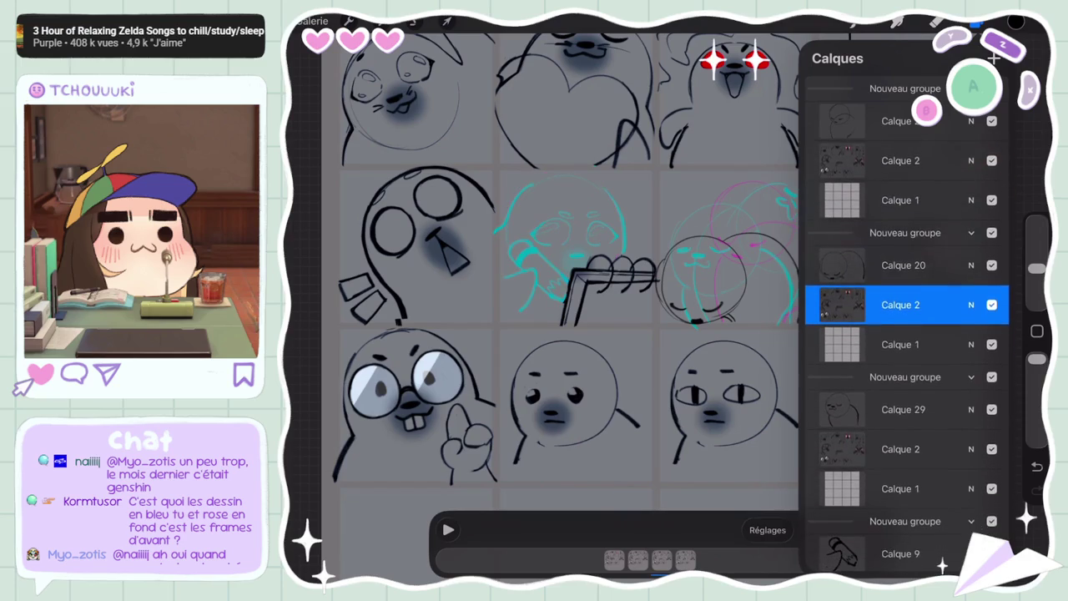
{"action": "key", "text": "ctrl+z"}
{"action": "key", "text": "ctrl+z"}
{"action": "key", "text": "ctrl+z"}
{"action": "key", "text": "ctrl+z"}
{"action": "key", "text": "ctrl+z"}
{"action": "key", "text": "ctrl+z"}
{"action": "key", "text": "ctrl+z"}
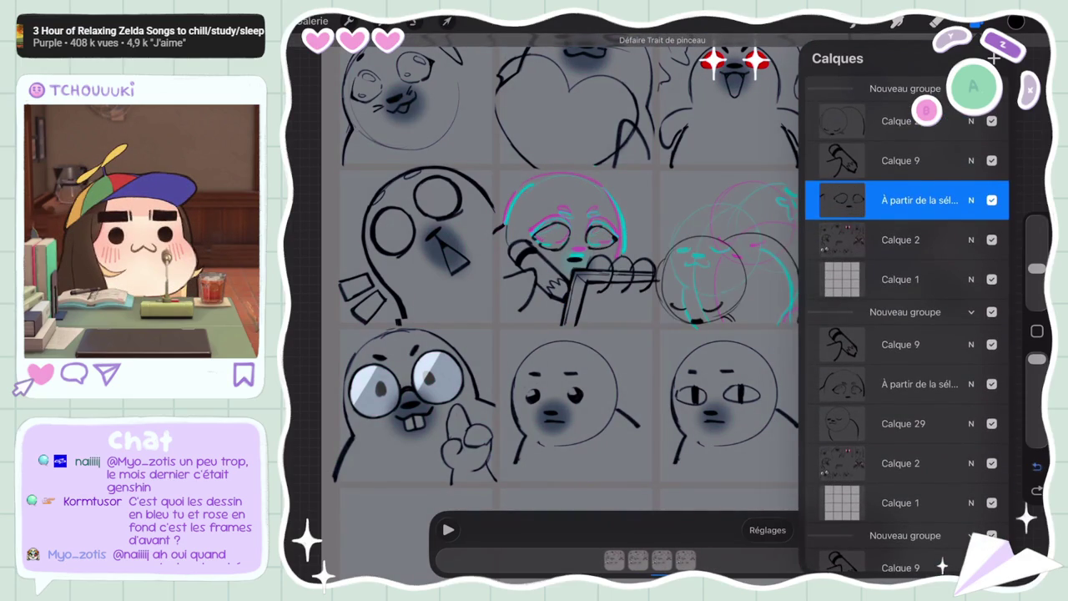
{"action": "key", "text": "ctrl+z"}
{"action": "key", "text": "ctrl+z"}
{"action": "key", "text": "ctrl+z"}
{"action": "key", "text": "ctrl+z"}
{"action": "key", "text": "ctrl+z"}
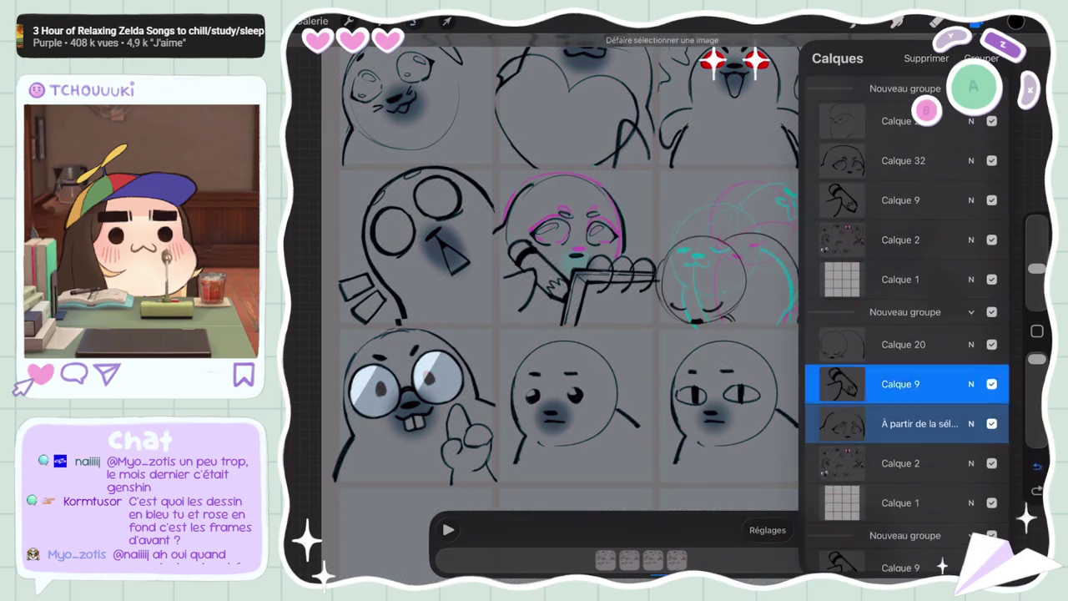
{"action": "key", "text": "ctrl+z"}
{"action": "key", "text": "ctrl+z"}
{"action": "key", "text": "ctrl+z"}
{"action": "key", "text": "ctrl+z"}
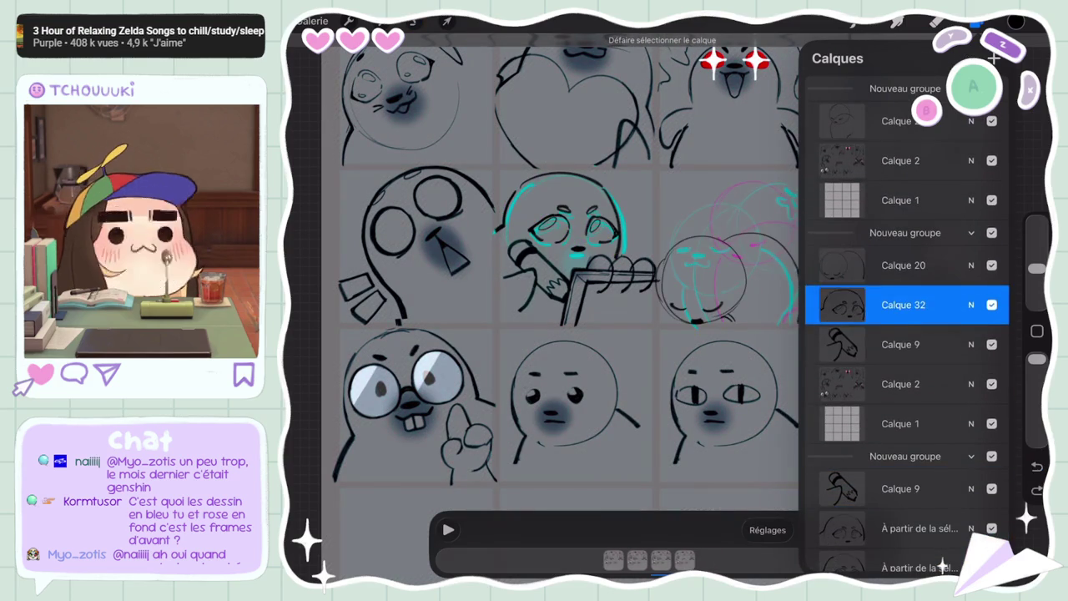
{"action": "key", "text": "ctrl+z"}
{"action": "key", "text": "ctrl+z"}
{"action": "key", "text": "ctrl+z"}
{"action": "key", "text": "ctrl+z"}
{"action": "key", "text": "ctrl+z"}
{"action": "key", "text": "ctrl+z"}
Undo further sketch strokes to restore the cyan lines, then play the animation preview
{"action": "key", "text": "ctrl+z"}
{"action": "key", "text": "ctrl+z"}
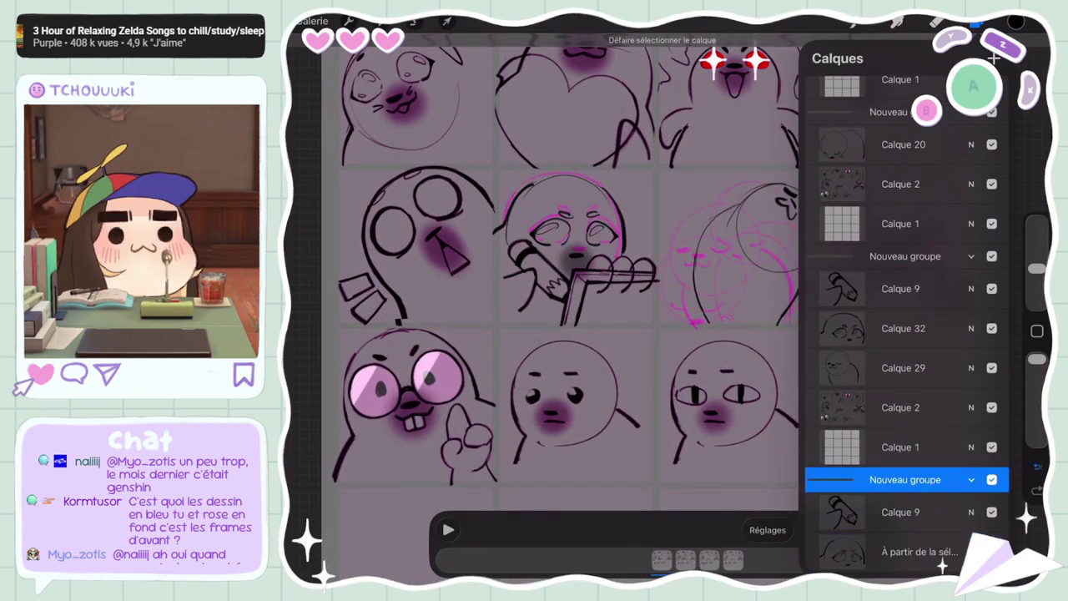
{"action": "key", "text": "ctrl+z"}
{"action": "key", "text": "ctrl+z"}
{"action": "key", "text": "ctrl+z"}
{"action": "key", "text": "ctrl+z"}
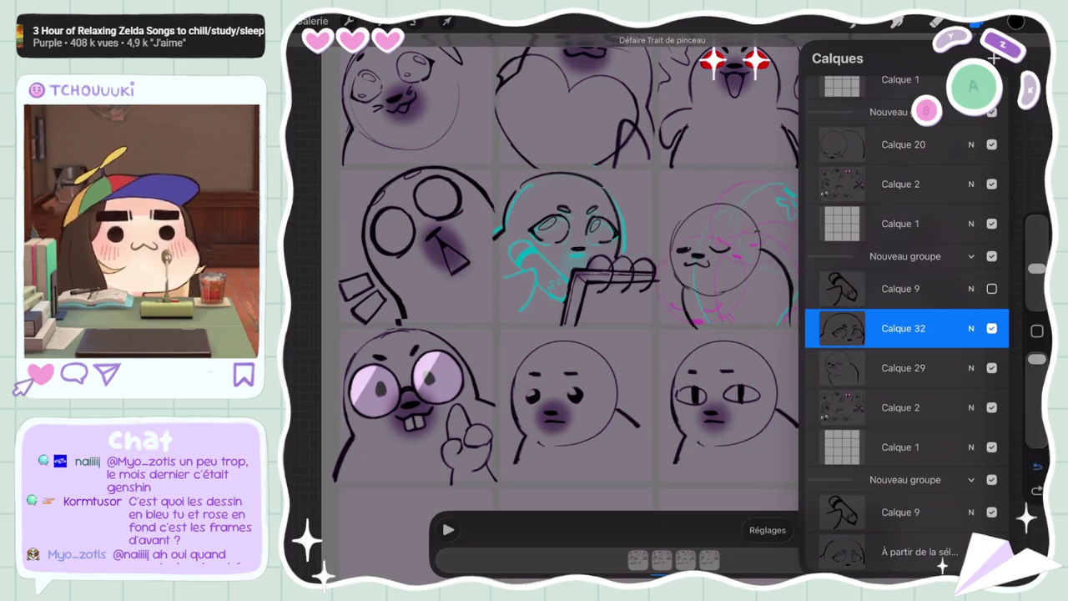
{"action": "key", "text": "ctrl+z"}
{"action": "key", "text": "ctrl+z"}
{"action": "key", "text": "ctrl+z"}
{"action": "key", "text": "ctrl+z"}
{"action": "key", "text": "ctrl+z"}
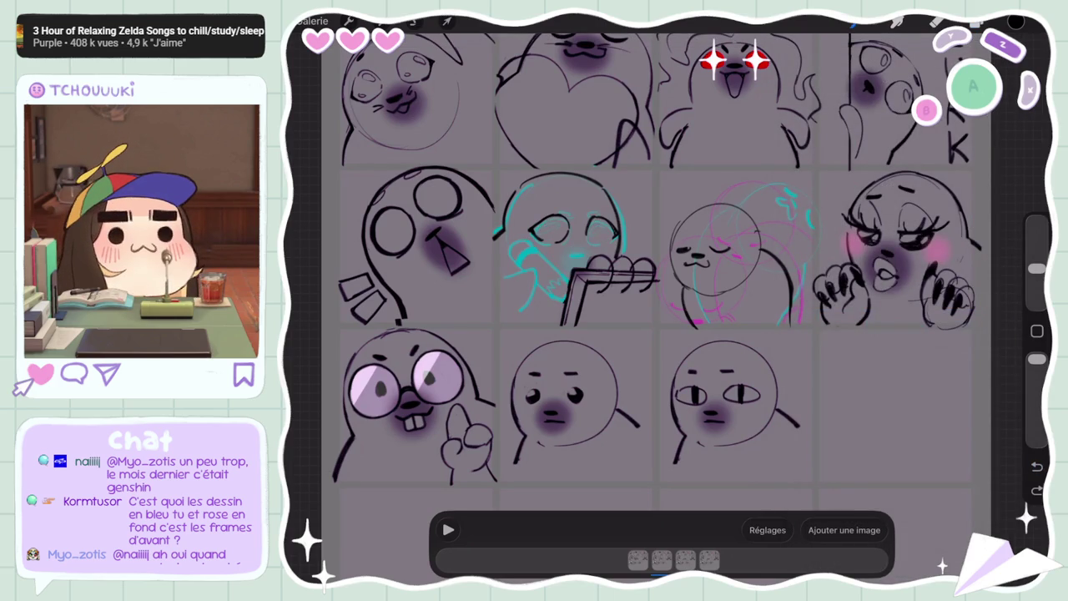
{"action": "key", "text": "ctrl+z"}
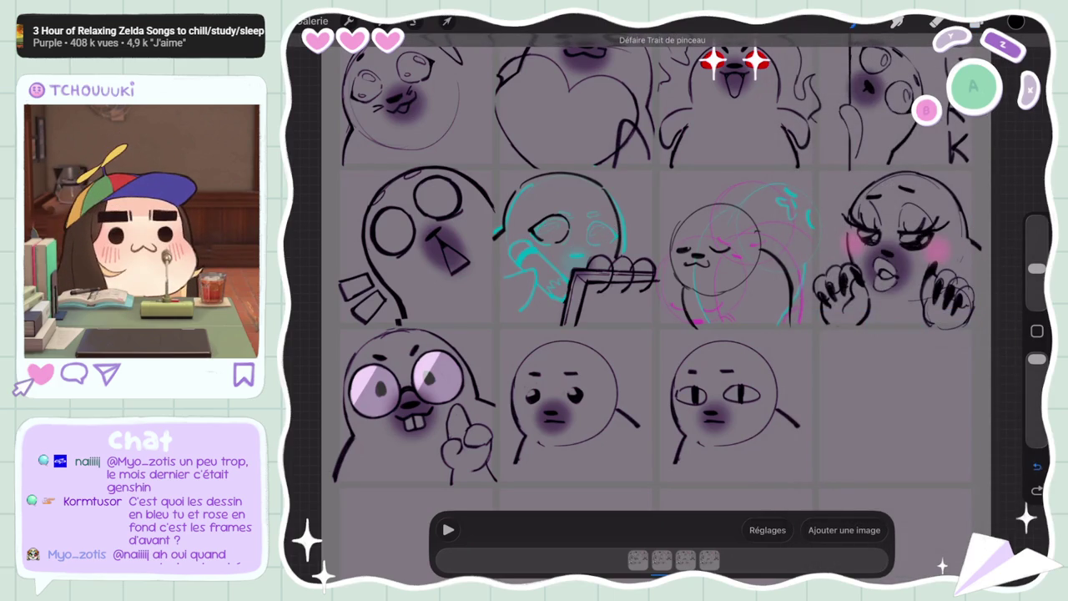
{"action": "key", "text": "ctrl+z"}
{"action": "key", "text": "ctrl+z"}
{"action": "key", "text": "ctrl+z"}
{"action": "key", "text": "ctrl+z"}
{"action": "key", "text": "ctrl+z"}
{"action": "key", "text": "ctrl+z"}
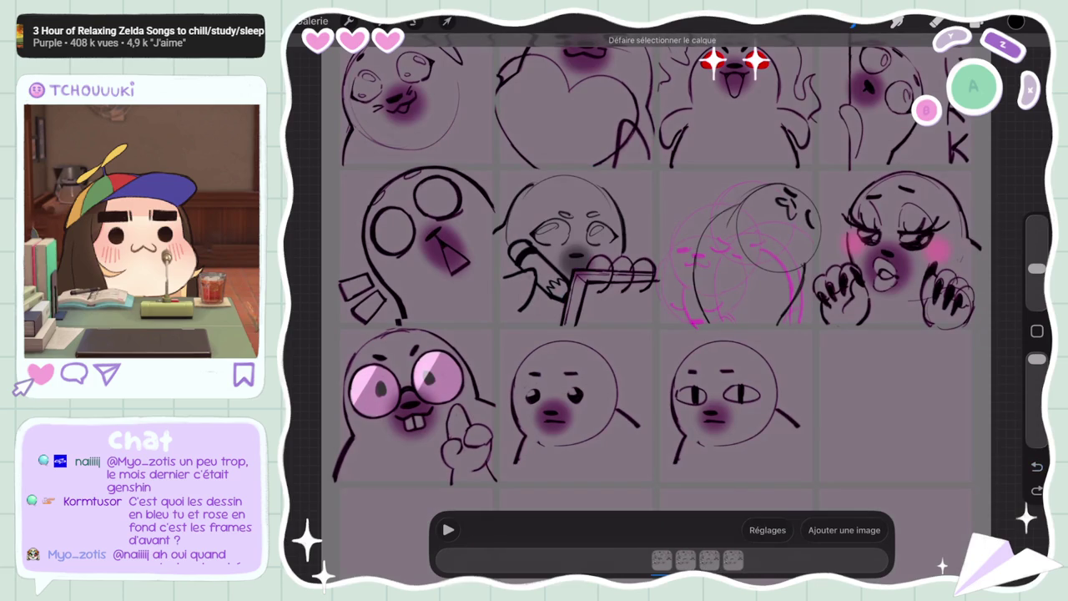
{"action": "key", "text": "ctrl+z"}
{"action": "key", "text": "ctrl+z"}
{"action": "key", "text": "ctrl+z"}
{"action": "key", "text": "ctrl+z"}
{"action": "key", "text": "ctrl+z"}
{"action": "key", "text": "ctrl+z"}
{"action": "key", "text": "ctrl+z"}
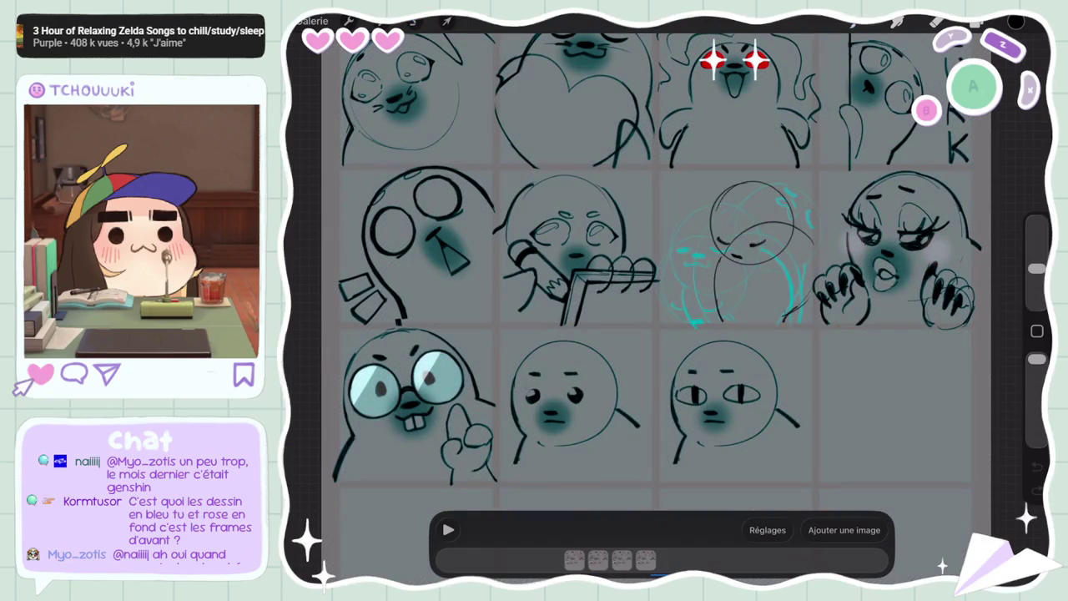
{"action": "left_click", "coordinate": [448, 530]}
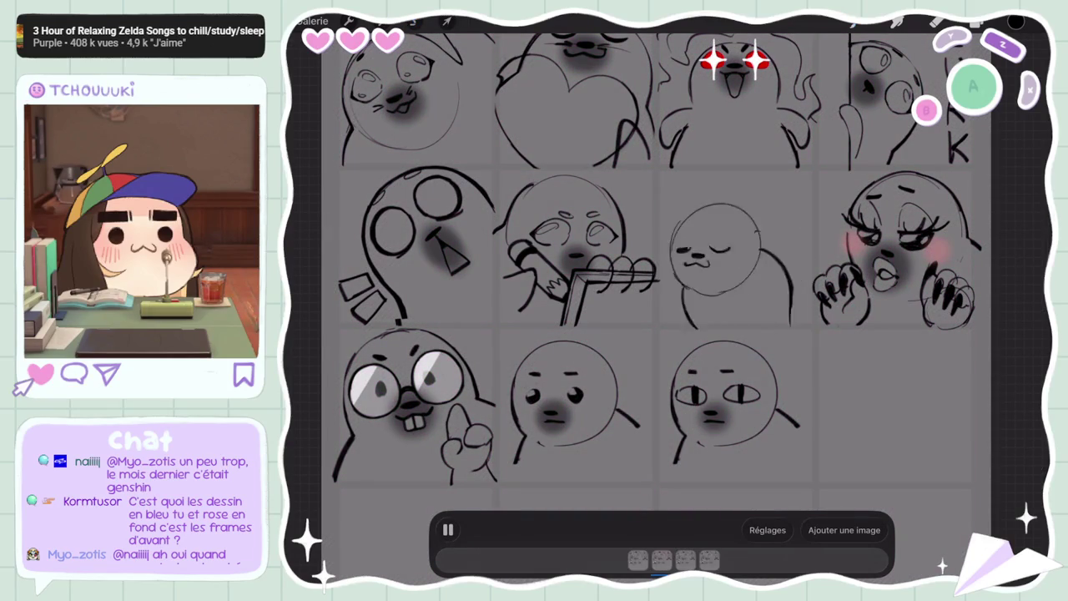
{"action": "scroll", "coordinate": [627, 317], "scroll_direction": "down", "scroll_amount": 5}
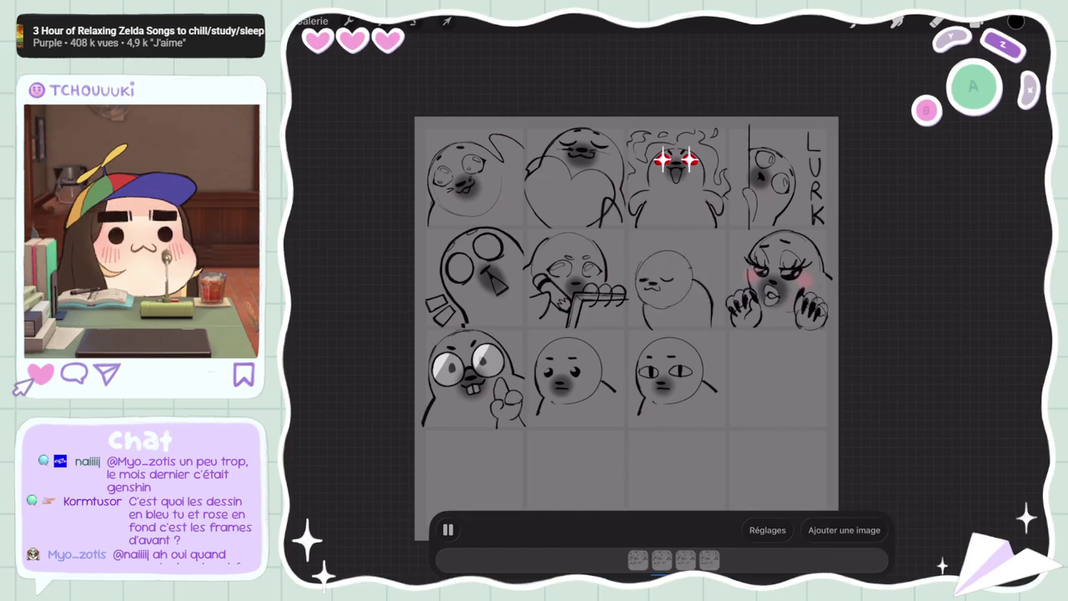
Select the top, middle and bottom Calque 2 layers in turn
{"action": "left_click", "coordinate": [1016, 22]}
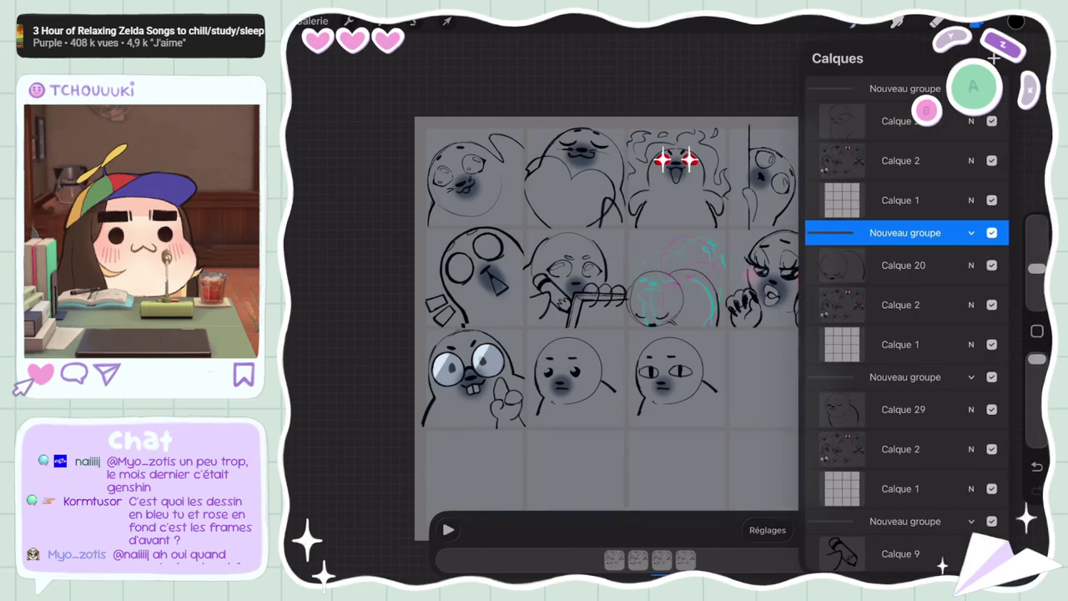
{"action": "scroll", "coordinate": [604, 501], "scroll_direction": "up", "scroll_amount": 3}
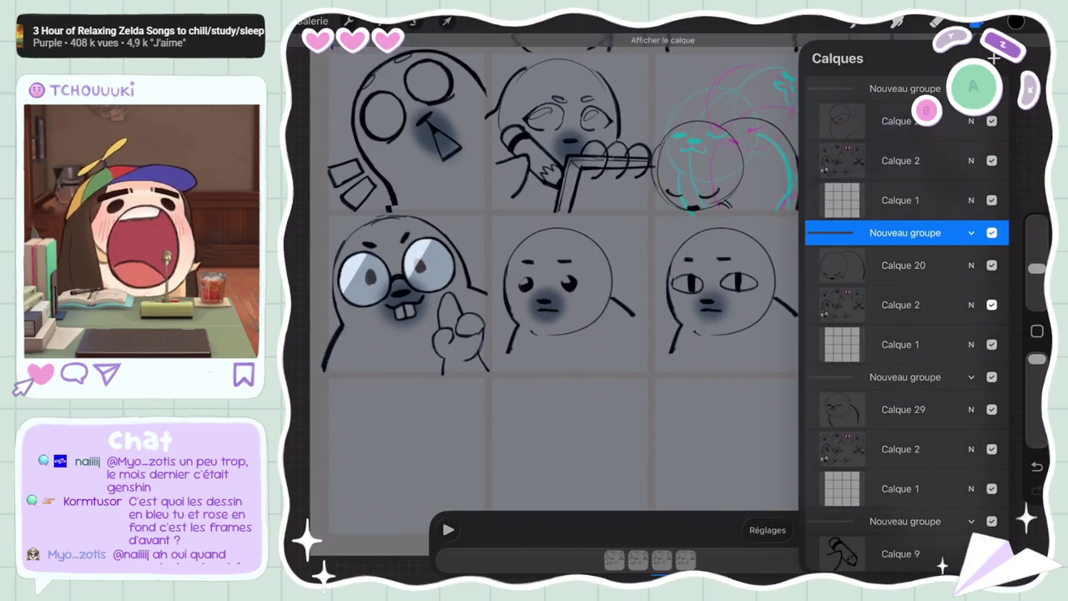
{"action": "left_click", "coordinate": [901, 305]}
{"action": "left_click", "coordinate": [900, 160]}
{"action": "left_click", "coordinate": [900, 305]}
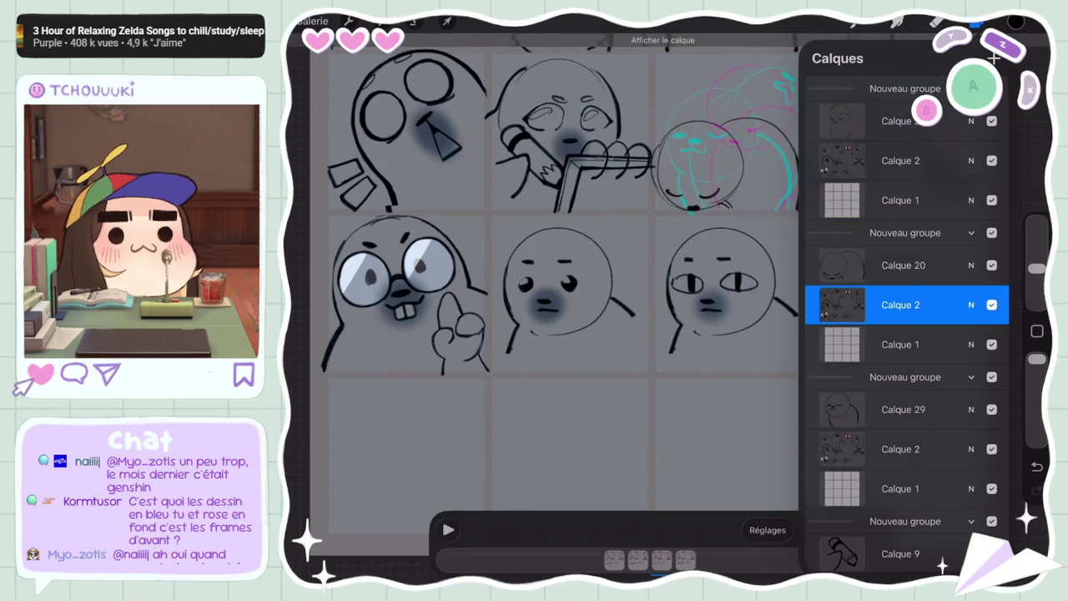
{"action": "scroll", "coordinate": [905, 333], "scroll_direction": "down", "scroll_amount": 5}
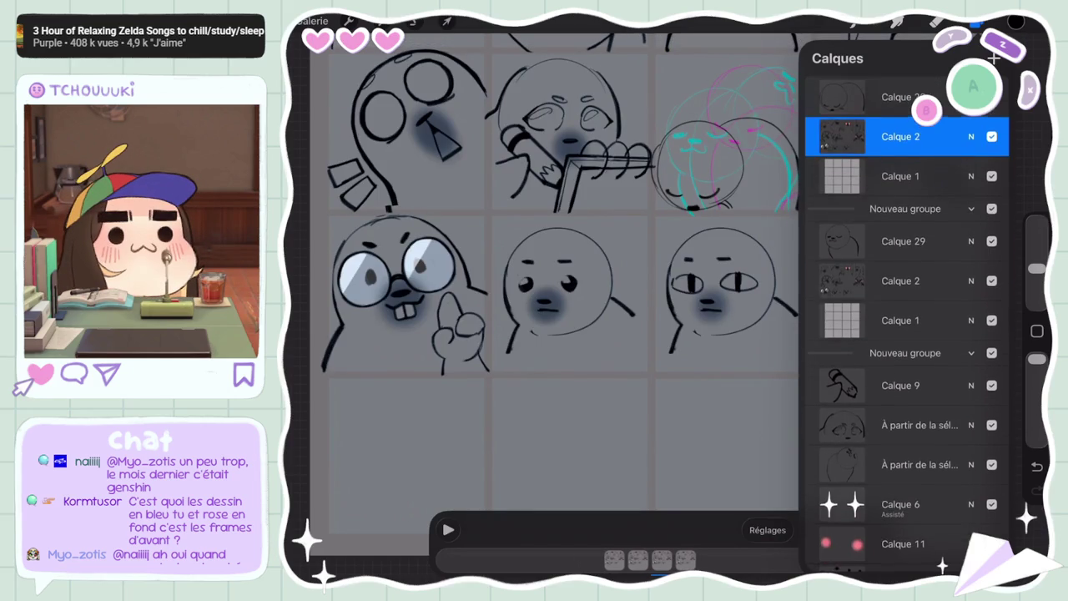
{"action": "scroll", "coordinate": [906, 334], "scroll_direction": "down", "scroll_amount": 2}
{"action": "scroll", "coordinate": [906, 334], "scroll_direction": "down", "scroll_amount": 2}
{"action": "scroll", "coordinate": [906, 334], "scroll_direction": "down", "scroll_amount": 2}
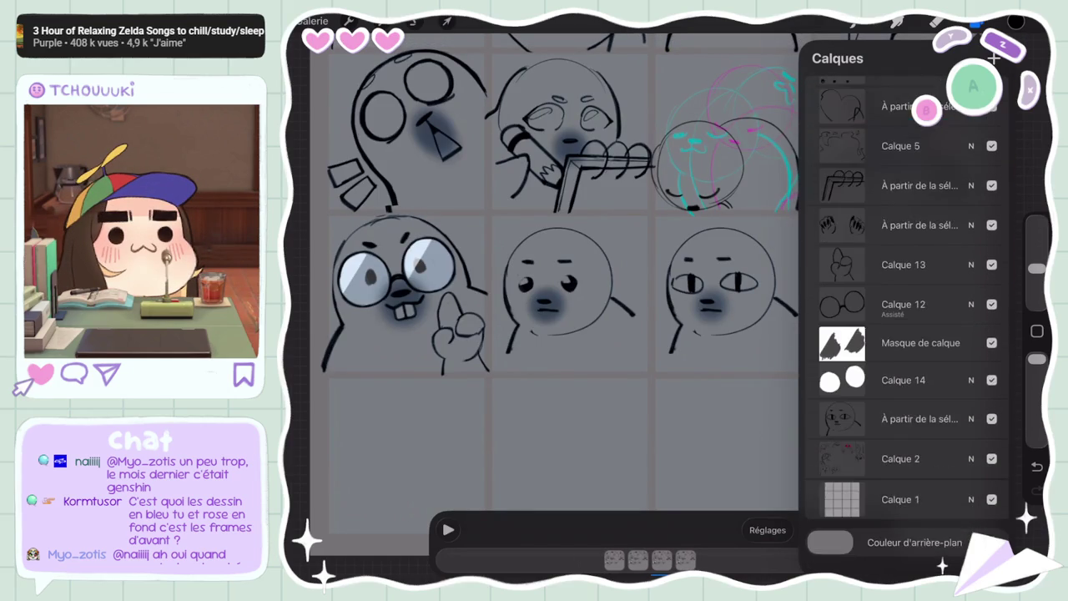
{"action": "left_click", "coordinate": [901, 478]}
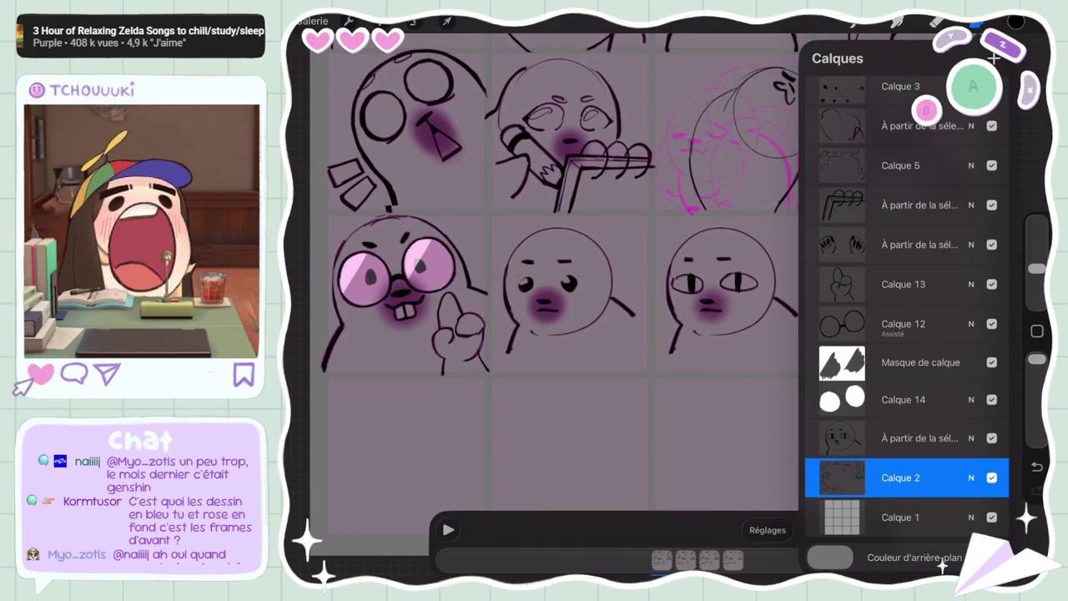
Check the canvas, then select the layer just above the bottom Calque 2
{"action": "left_click", "coordinate": [978, 23]}
{"action": "left_click", "coordinate": [977, 23]}
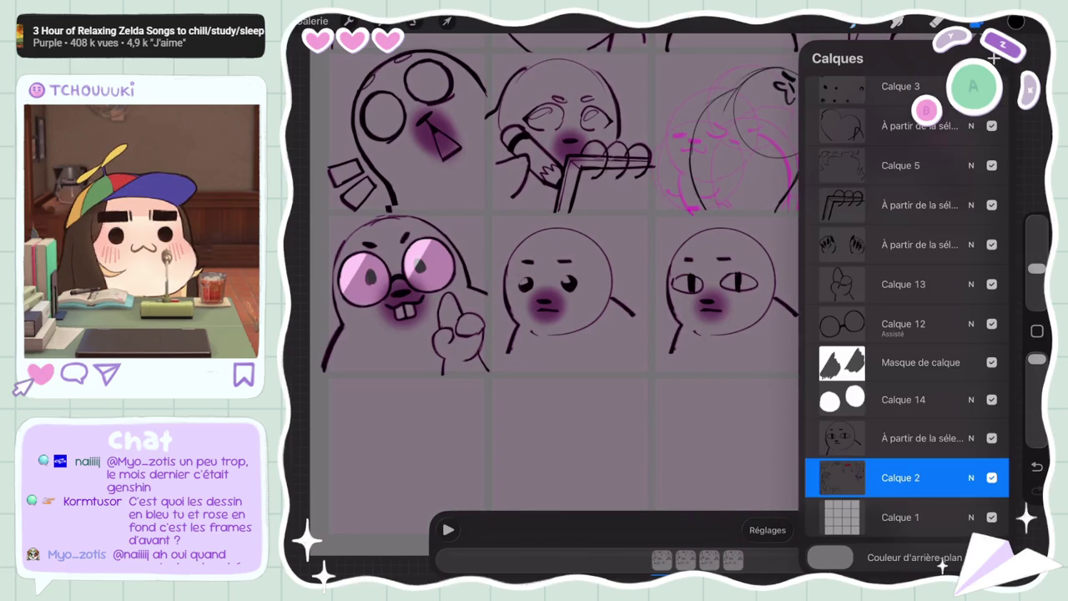
{"action": "left_click", "coordinate": [918, 438]}
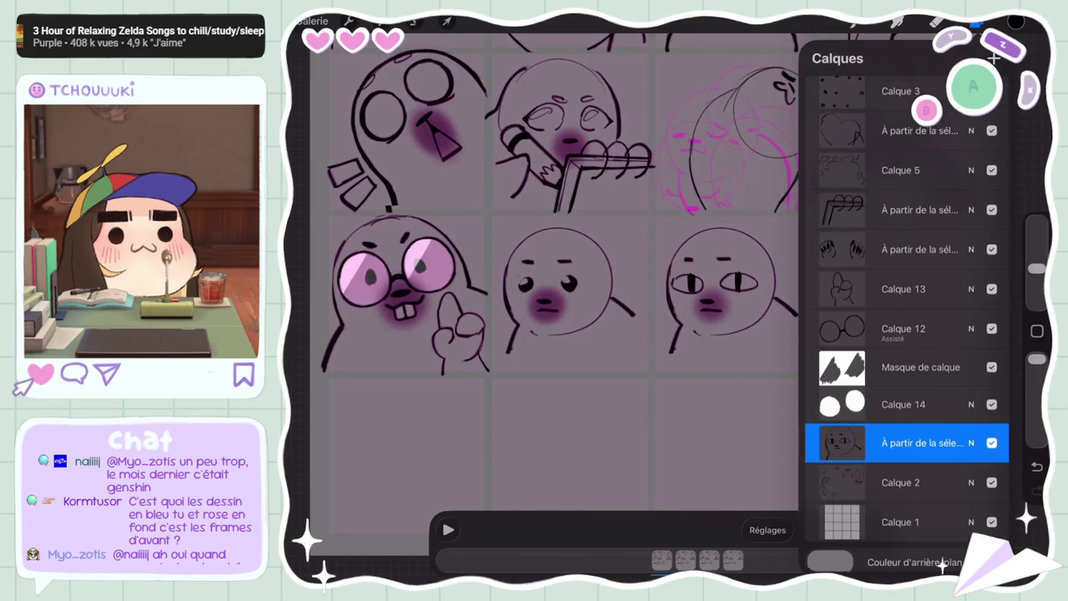
{"action": "scroll", "coordinate": [906, 317], "scroll_direction": "up", "scroll_amount": 10}
{"action": "scroll", "coordinate": [542, 250], "scroll_direction": "up", "scroll_amount": 2}
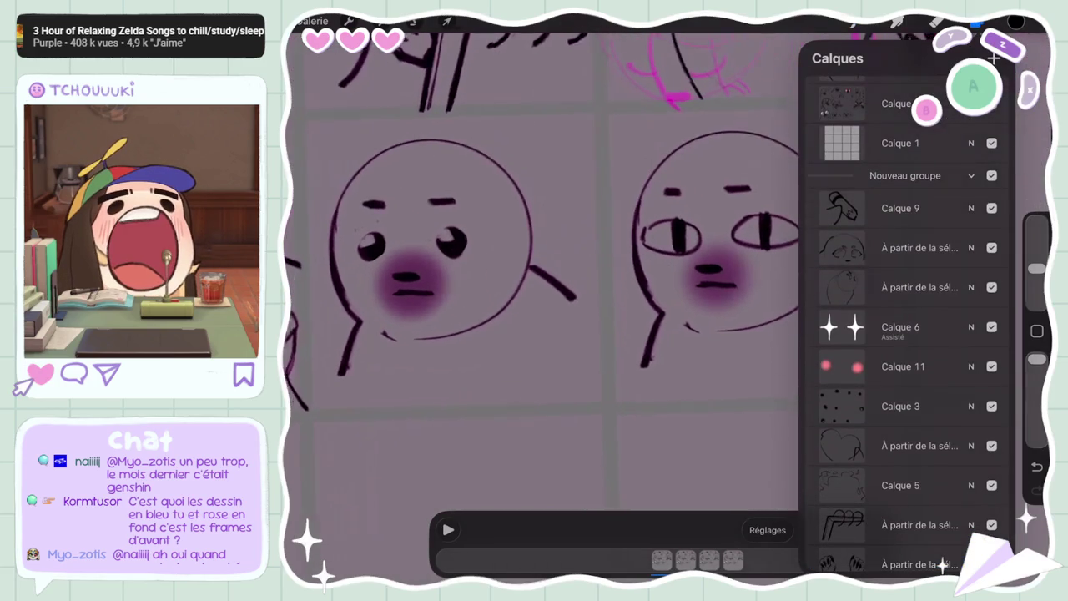
Review the emote grid, then open options for the 'À partir de la sélection' layer
{"action": "left_click", "coordinate": [978, 24]}
{"action": "scroll", "coordinate": [618, 293], "scroll_direction": "down", "scroll_amount": 4}
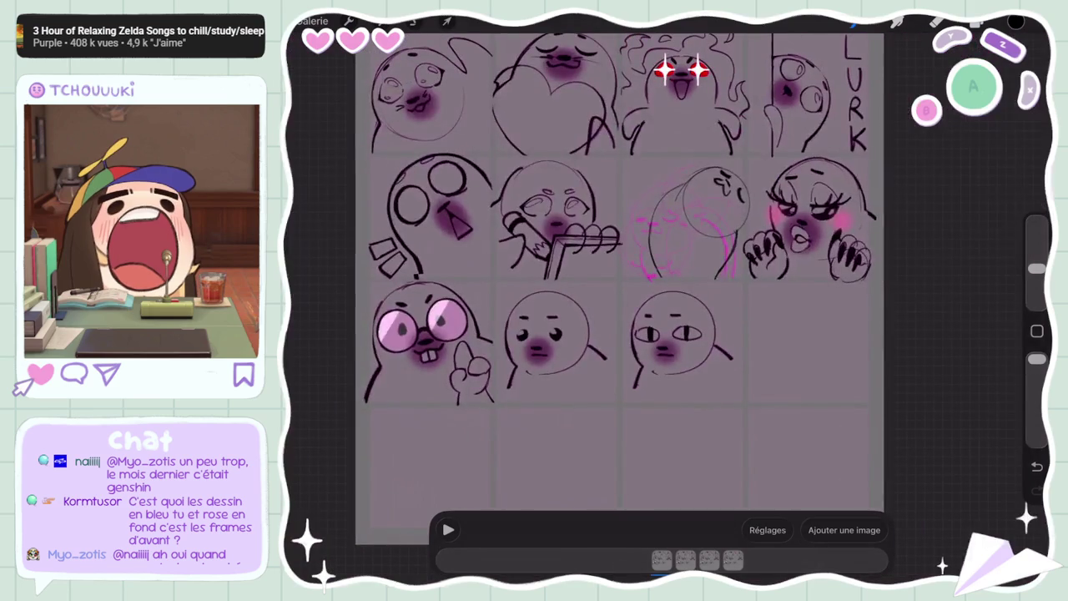
{"action": "scroll", "coordinate": [618, 292], "scroll_direction": "down", "scroll_amount": 2}
{"action": "scroll", "coordinate": [618, 292], "scroll_direction": "up", "scroll_amount": 4}
{"action": "scroll", "coordinate": [618, 292], "scroll_direction": "down", "scroll_amount": 1}
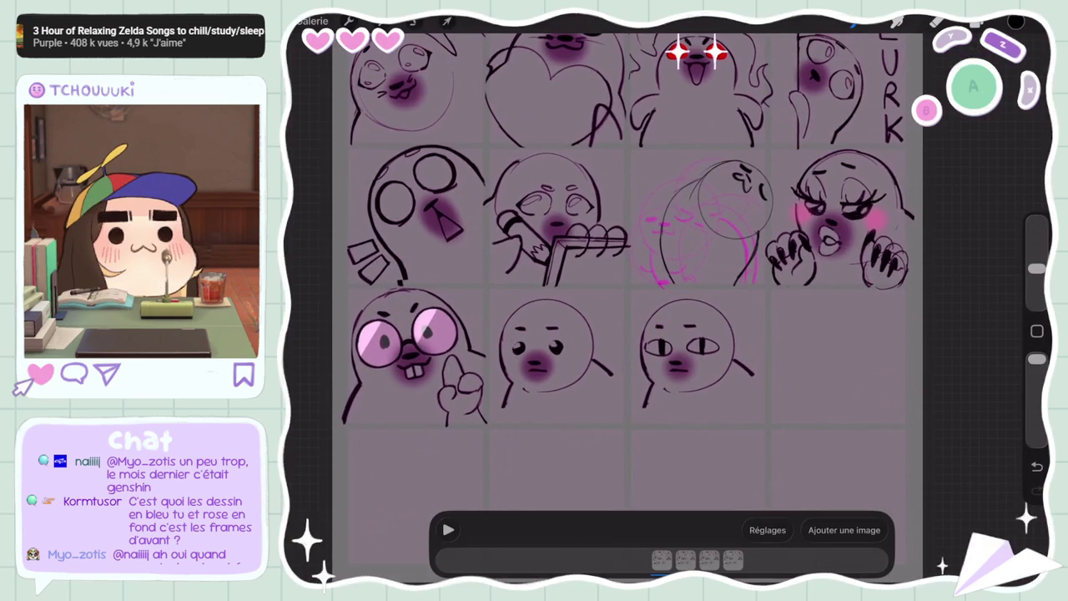
{"action": "scroll", "coordinate": [618, 292], "scroll_direction": "up", "scroll_amount": 2}
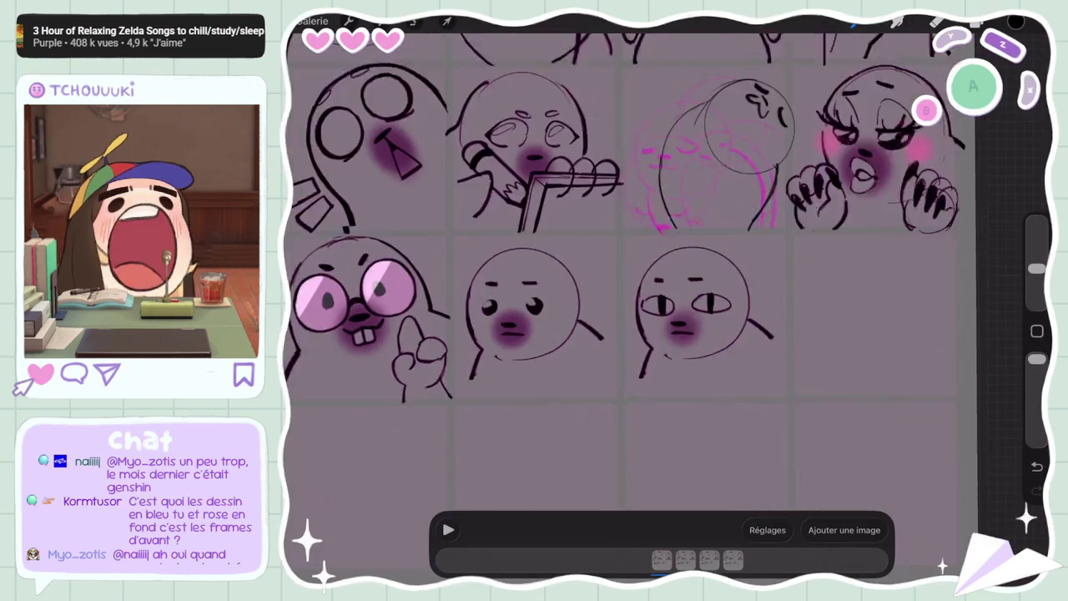
{"action": "scroll", "coordinate": [618, 292], "scroll_direction": "up", "scroll_amount": 2}
{"action": "left_click", "coordinate": [978, 24]}
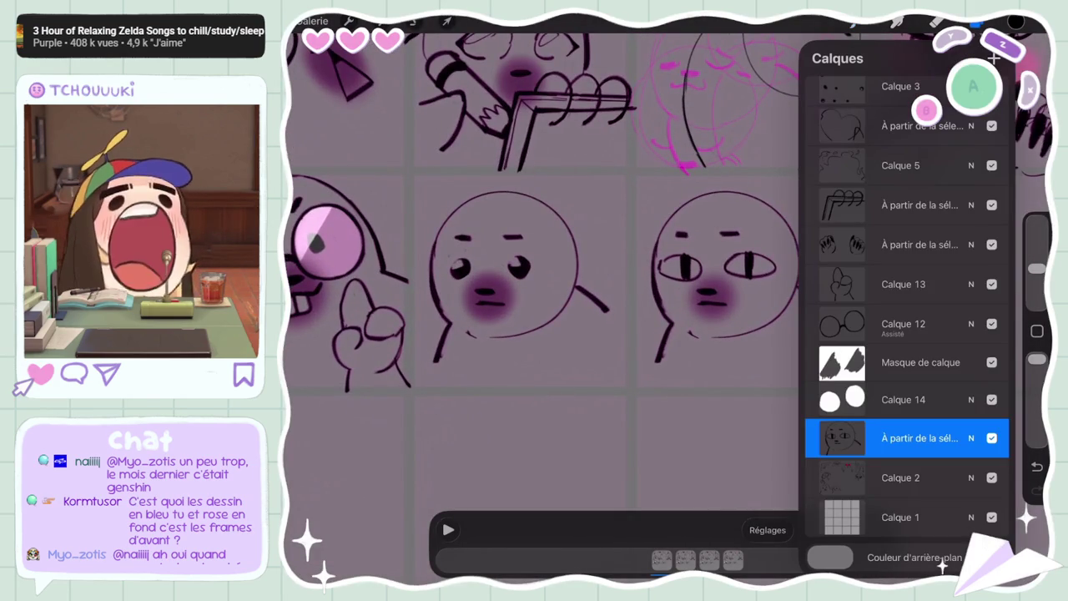
{"action": "left_click", "coordinate": [918, 438]}
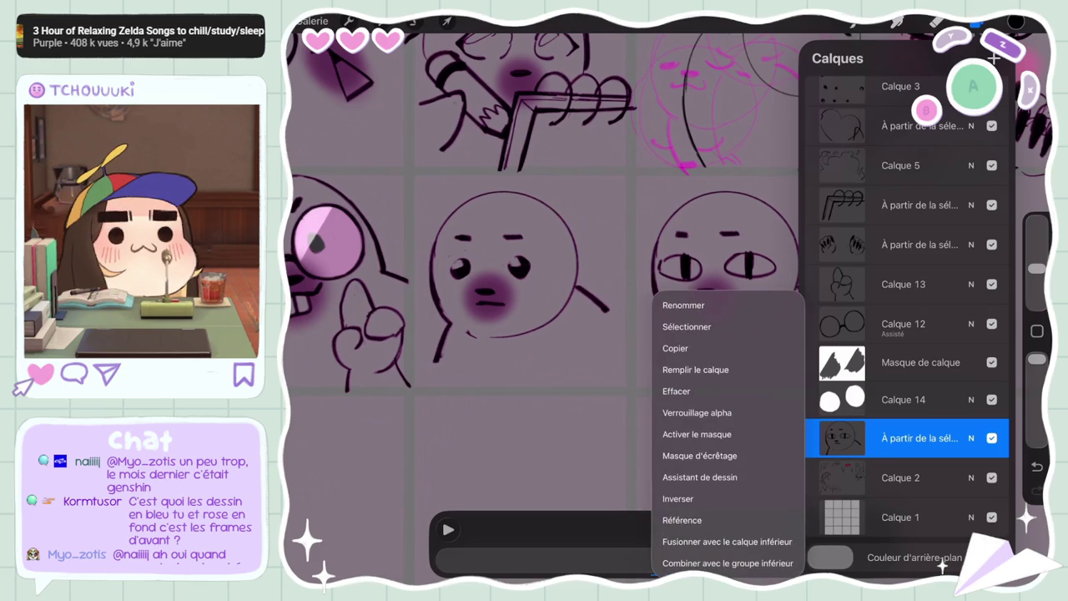
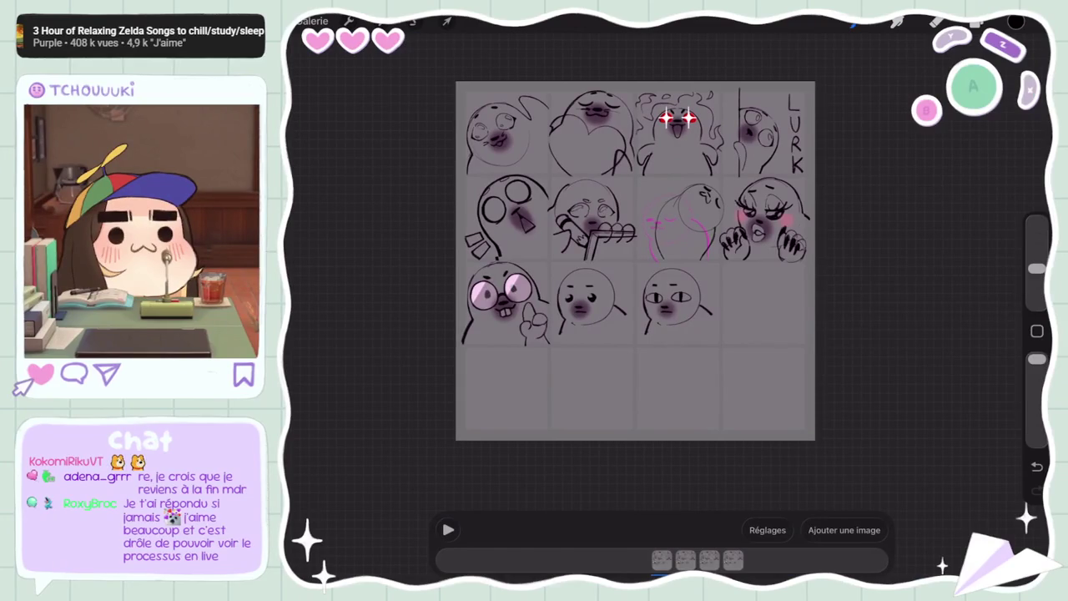
Switch off Animation Assist in the Canvas settings to remove the onion-skin tint and timeline
{"action": "key", "text": "l"}
{"action": "left_click", "coordinate": [349, 21]}
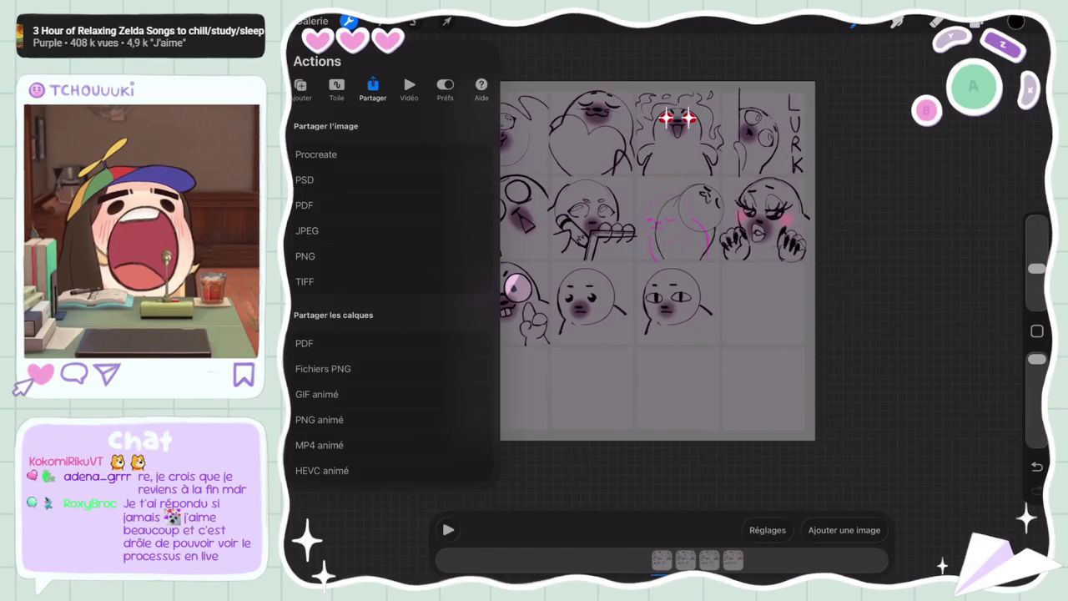
{"action": "left_click", "coordinate": [301, 91]}
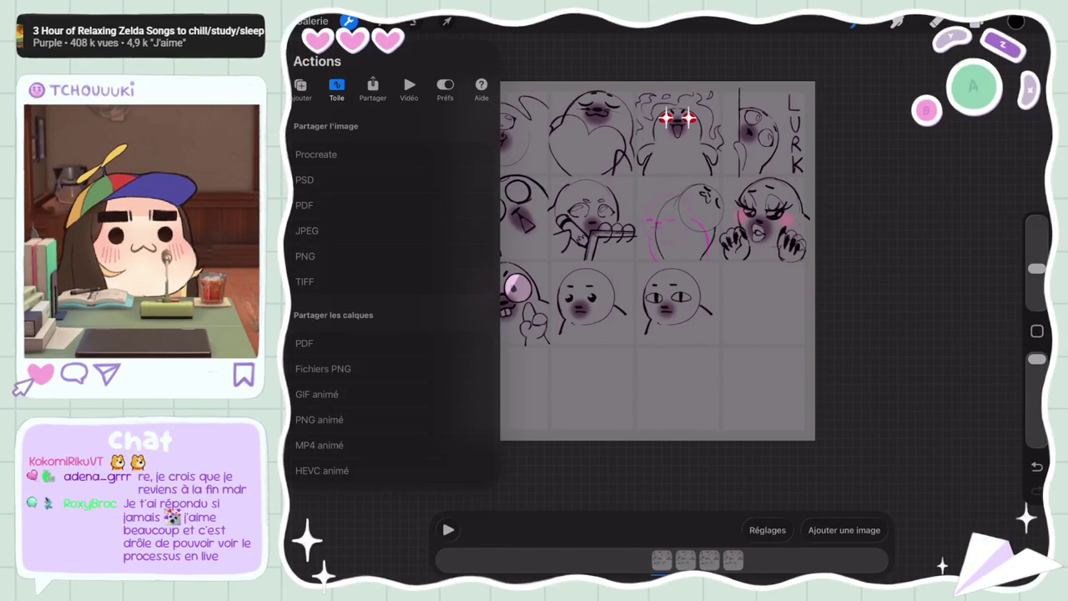
{"action": "left_click", "coordinate": [336, 90]}
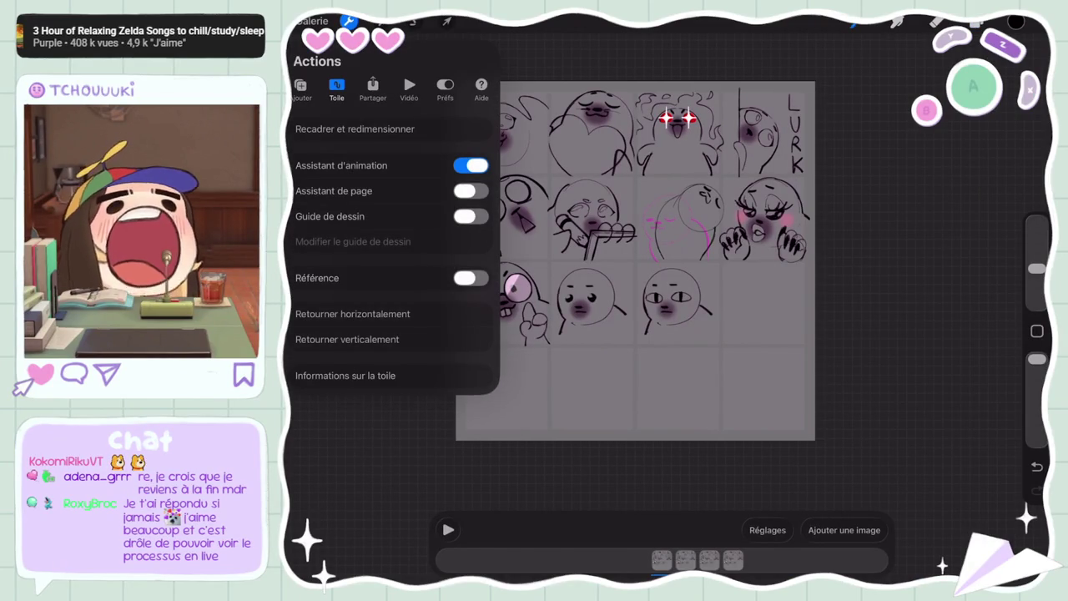
{"action": "left_click", "coordinate": [471, 166]}
{"action": "left_click", "coordinate": [348, 21]}
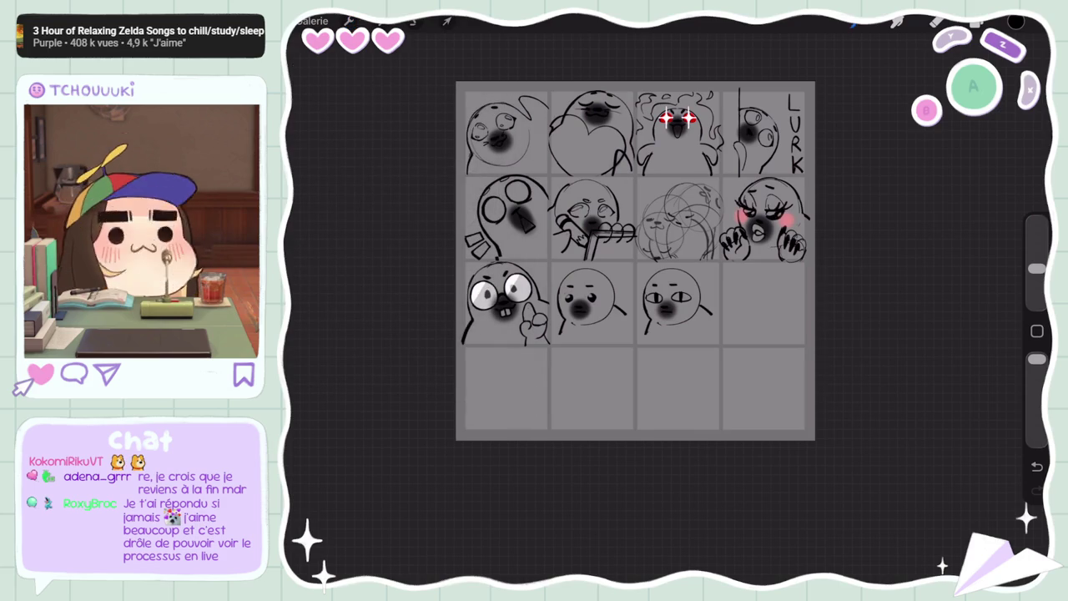
Collapse the sketch layer groups and hide the second and third sketch groups
{"action": "left_click", "coordinate": [977, 21]}
{"action": "scroll", "coordinate": [906, 376], "scroll_direction": "down", "scroll_amount": 2}
{"action": "left_click", "coordinate": [906, 520]}
{"action": "left_click", "coordinate": [972, 100]}
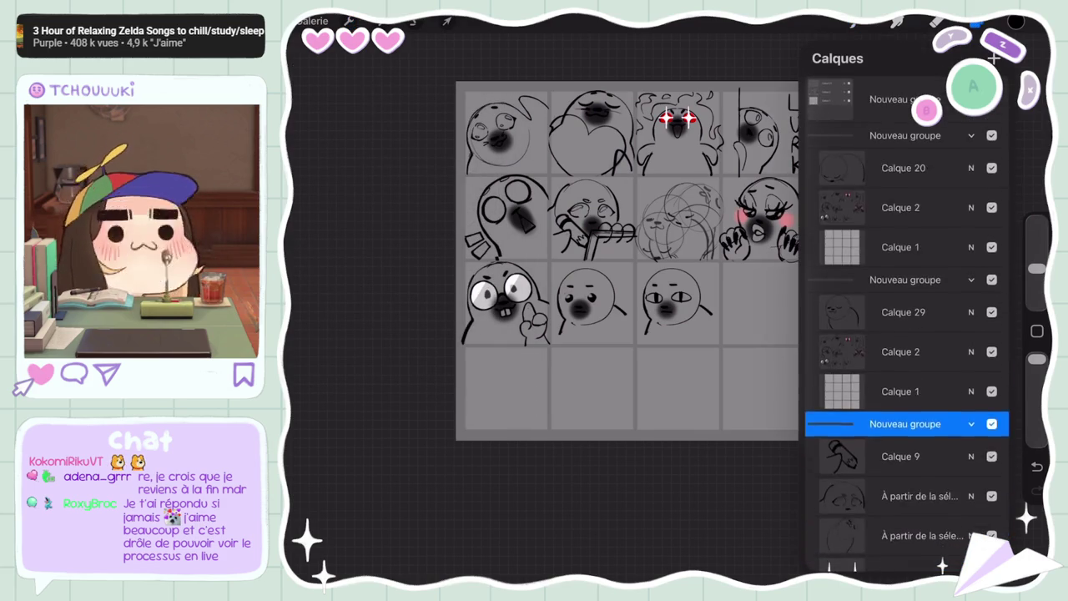
{"action": "left_click", "coordinate": [972, 137]}
{"action": "left_click", "coordinate": [972, 180]}
{"action": "left_click", "coordinate": [906, 193]}
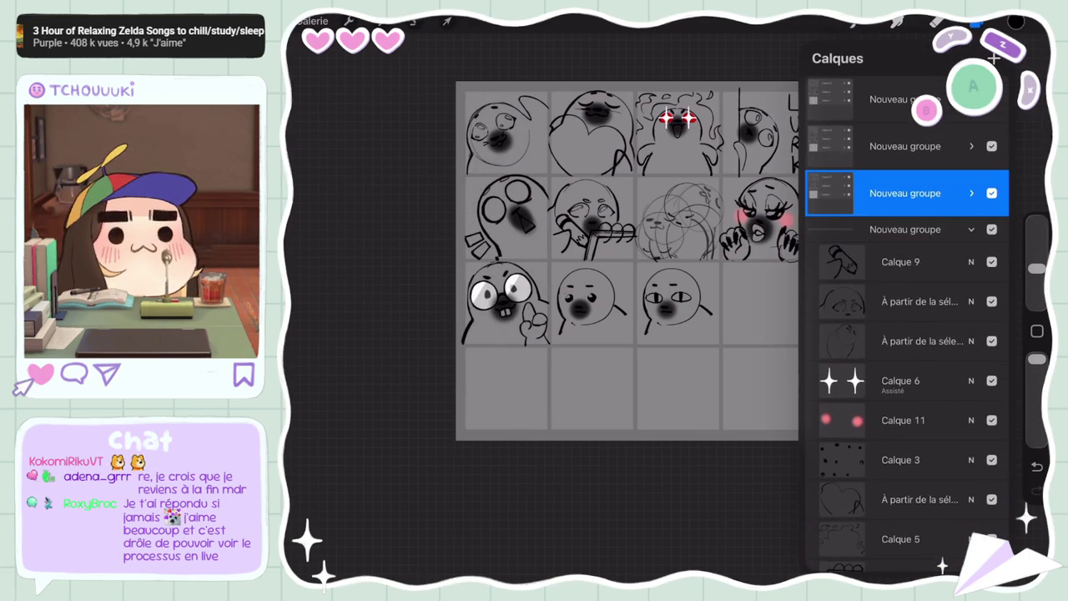
{"action": "left_click", "coordinate": [992, 146]}
{"action": "left_click", "coordinate": [992, 193]}
{"action": "scroll", "coordinate": [905, 376], "scroll_direction": "down", "scroll_amount": 5}
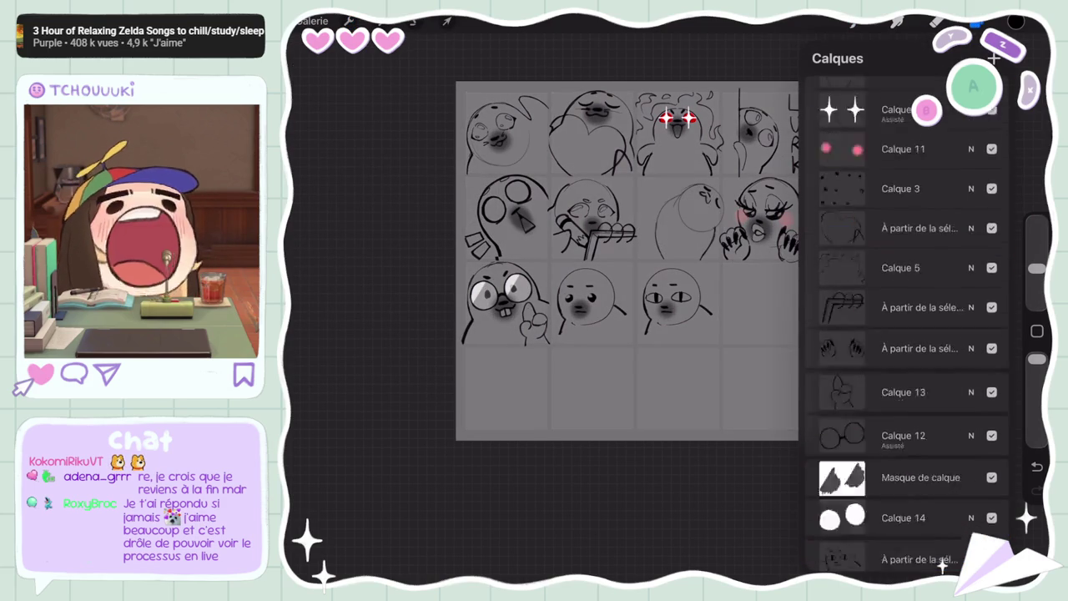
On Calque 2, lasso the LURK lettering and drag it off the canvas
{"action": "left_click", "coordinate": [905, 477]}
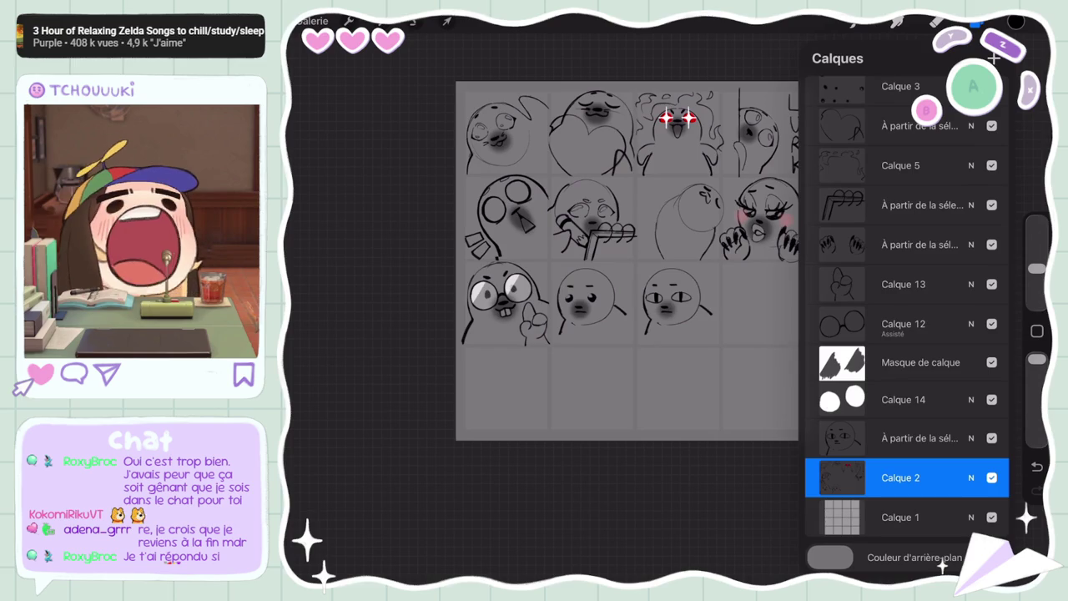
{"action": "scroll", "coordinate": [543, 292], "scroll_direction": "up", "scroll_amount": 3}
{"action": "scroll", "coordinate": [535, 334], "scroll_direction": "up", "scroll_amount": 3}
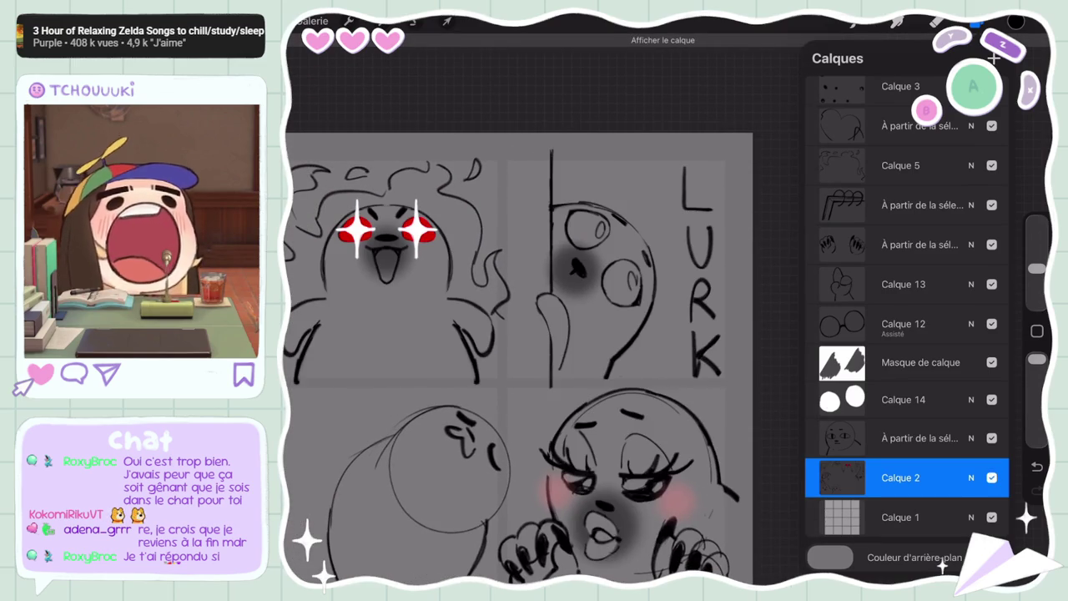
{"action": "left_click", "coordinate": [415, 21]}
{"action": "left_click_drag", "start_coordinate": [674, 229], "coordinate": [675, 225]}
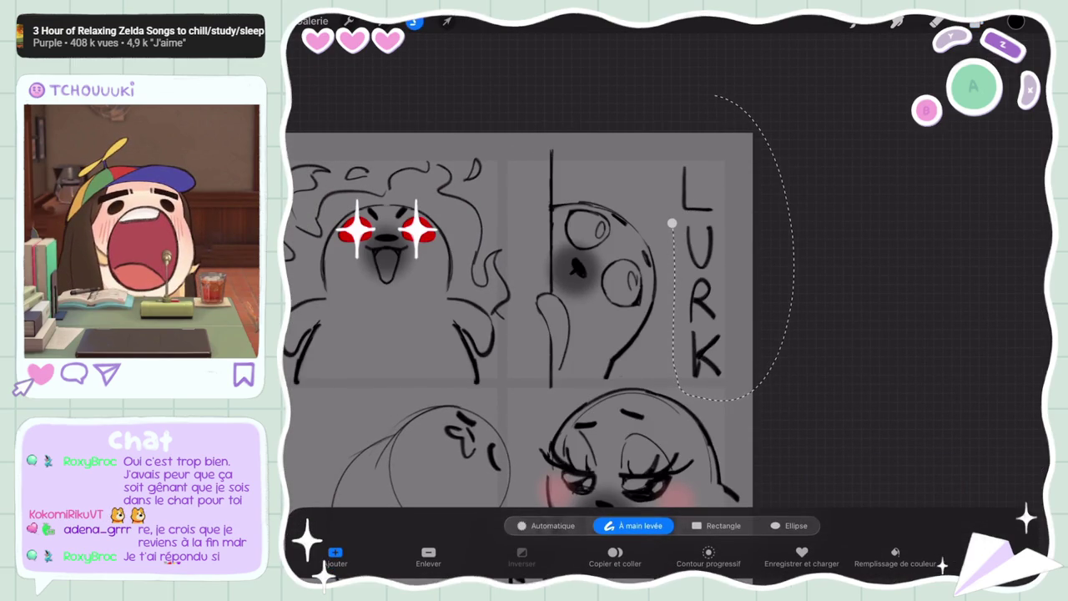
{"action": "left_click", "coordinate": [446, 21]}
{"action": "left_click_drag", "start_coordinate": [701, 271], "coordinate": [861, 226]}
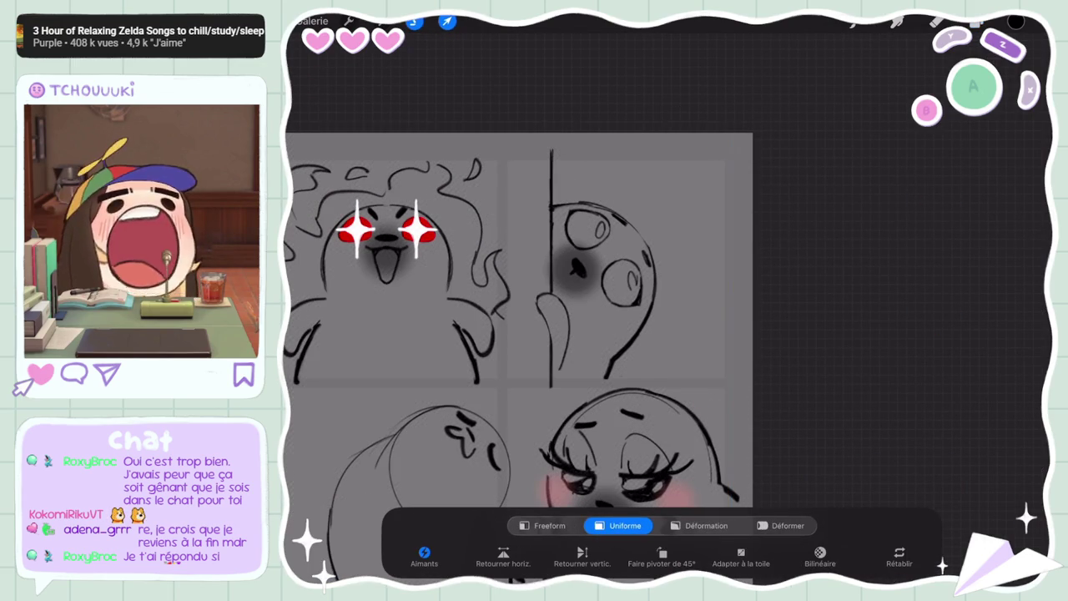
{"action": "scroll", "coordinate": [518, 359], "scroll_direction": "down", "scroll_amount": 5}
{"action": "left_click", "coordinate": [447, 21]}
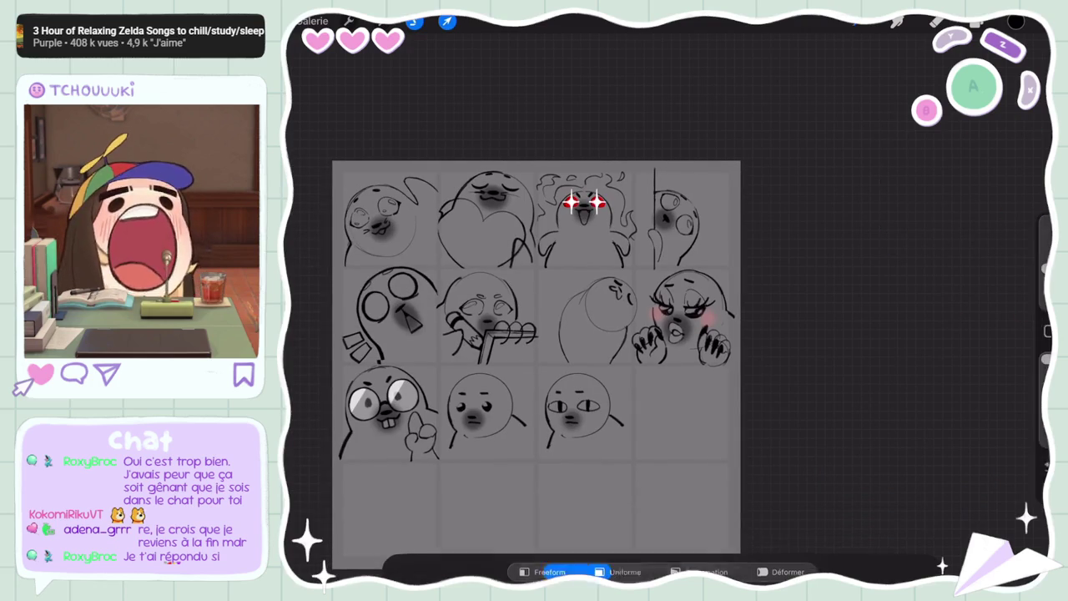
{"action": "scroll", "coordinate": [634, 334], "scroll_direction": "up", "scroll_amount": 3}
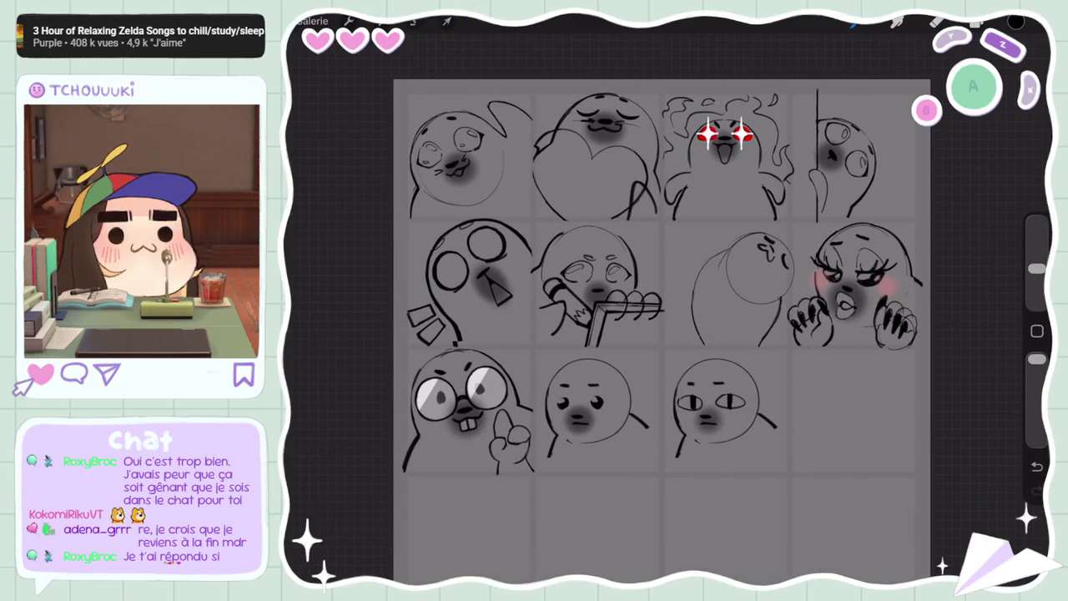
Select the seal's hands layer and scale it up slightly with a uniform transform
{"action": "scroll", "coordinate": [584, 334], "scroll_direction": "up", "scroll_amount": 3}
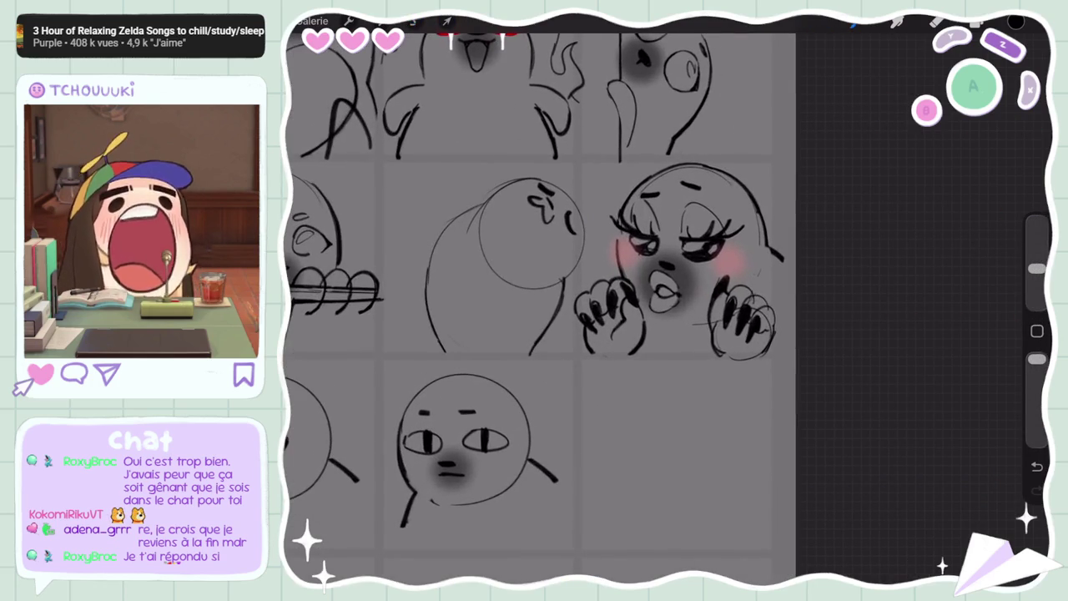
{"action": "scroll", "coordinate": [560, 317], "scroll_direction": "down", "scroll_amount": 5}
{"action": "scroll", "coordinate": [666, 308], "scroll_direction": "up", "scroll_amount": 5}
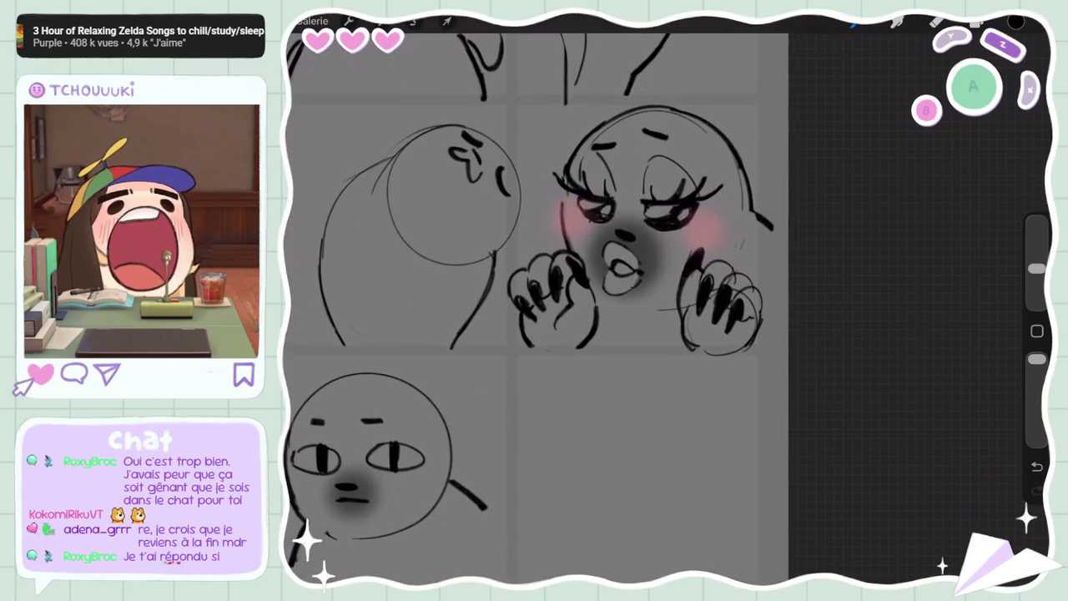
{"action": "left_click", "coordinate": [976, 22]}
{"action": "scroll", "coordinate": [907, 334], "scroll_direction": "up", "scroll_amount": 3}
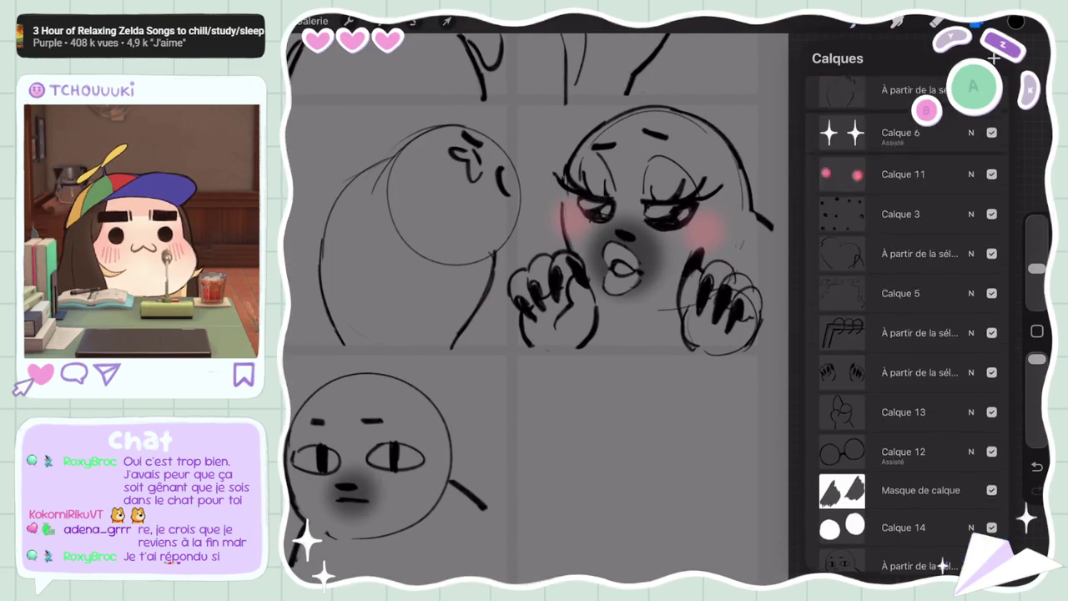
{"action": "scroll", "coordinate": [907, 334], "scroll_direction": "up", "scroll_amount": 2}
{"action": "left_click", "coordinate": [918, 418]}
{"action": "left_click", "coordinate": [992, 418]}
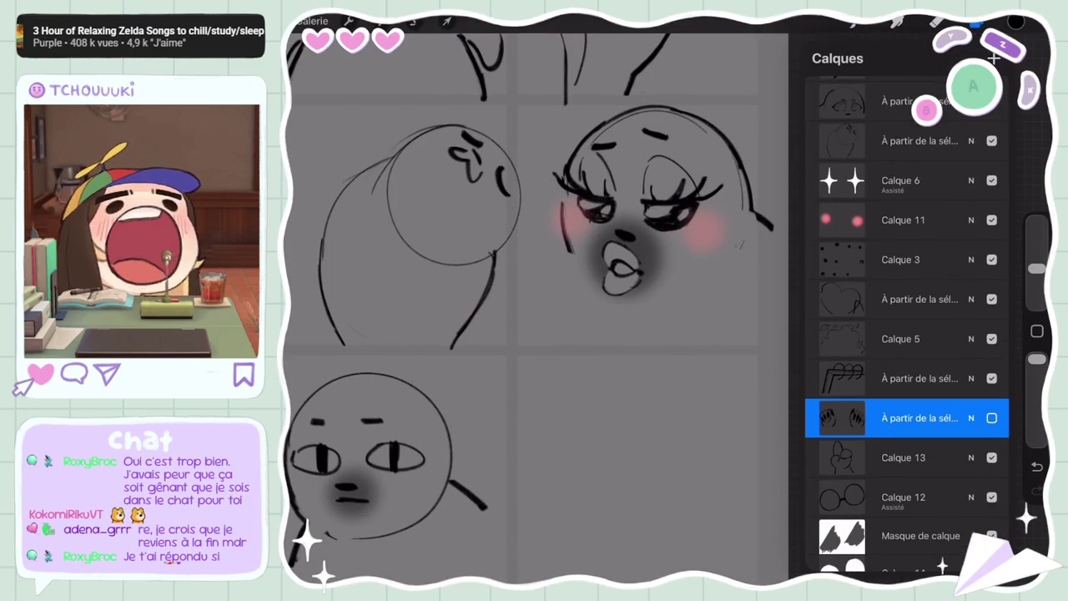
{"action": "left_click", "coordinate": [992, 419]}
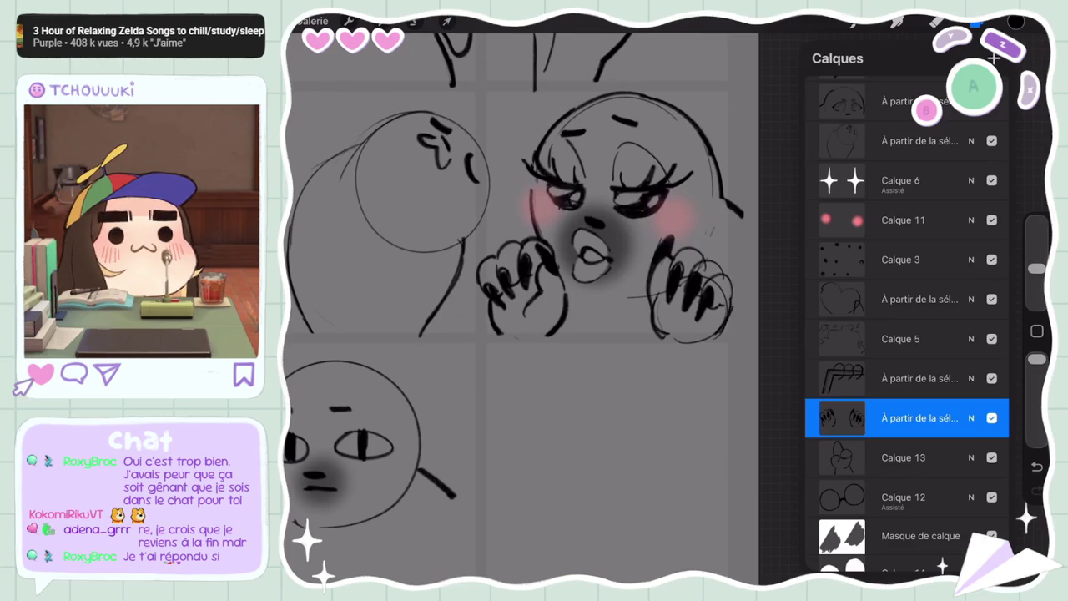
{"action": "left_click", "coordinate": [448, 21]}
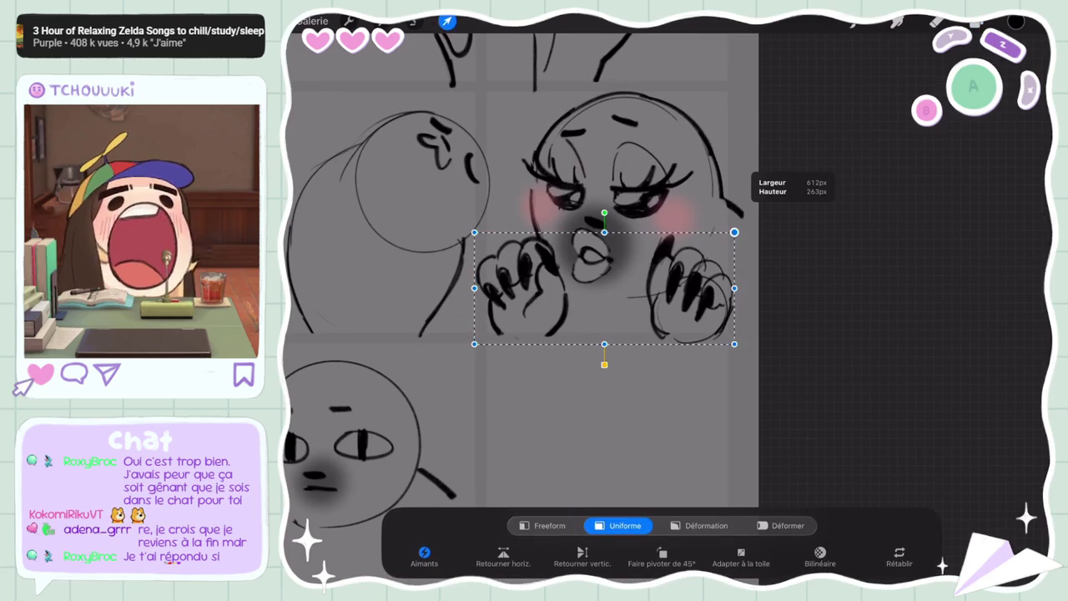
{"action": "left_click_drag", "start_coordinate": [734, 232], "coordinate": [739, 232]}
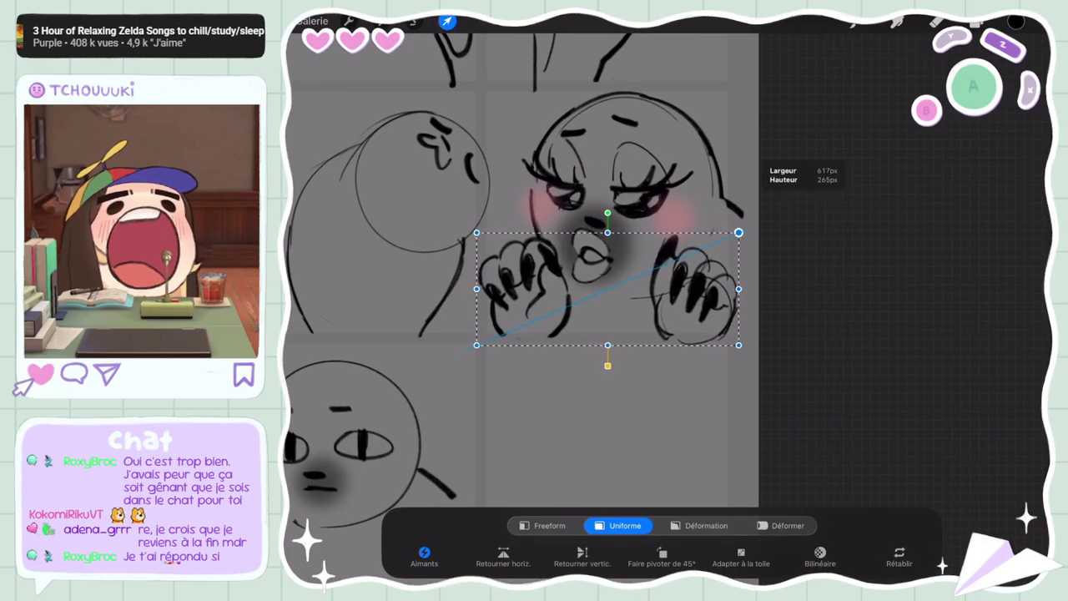
{"action": "left_click", "coordinate": [447, 21]}
Lasso the right hand, shift it left toward the face and resize it
{"action": "left_click", "coordinate": [414, 21]}
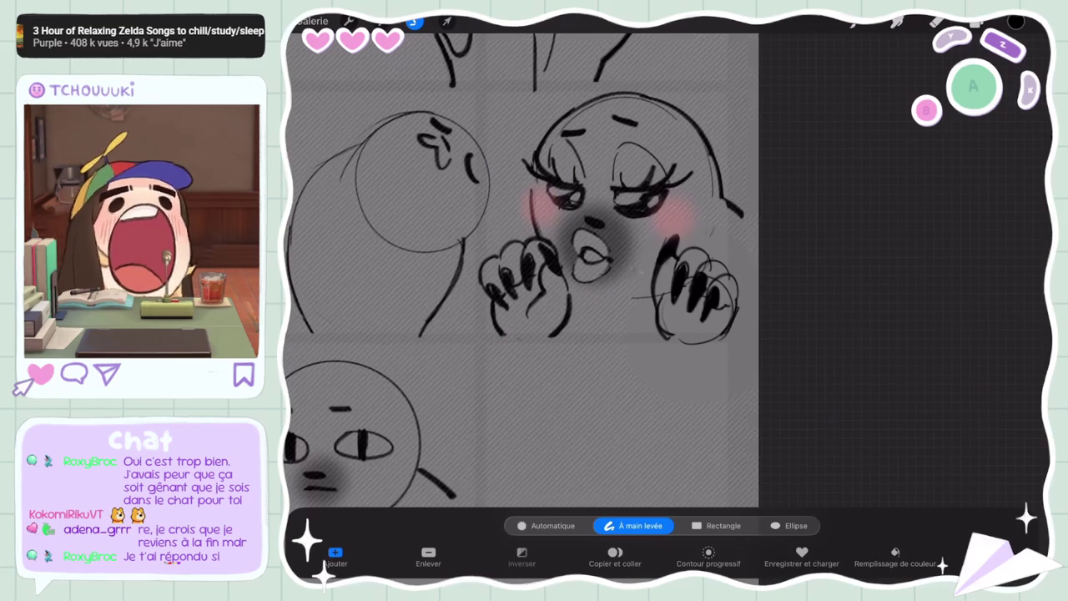
{"action": "left_click", "coordinate": [447, 21]}
{"action": "left_click_drag", "start_coordinate": [693, 292], "coordinate": [684, 290]}
{"action": "left_click_drag", "start_coordinate": [636, 238], "coordinate": [626, 227]}
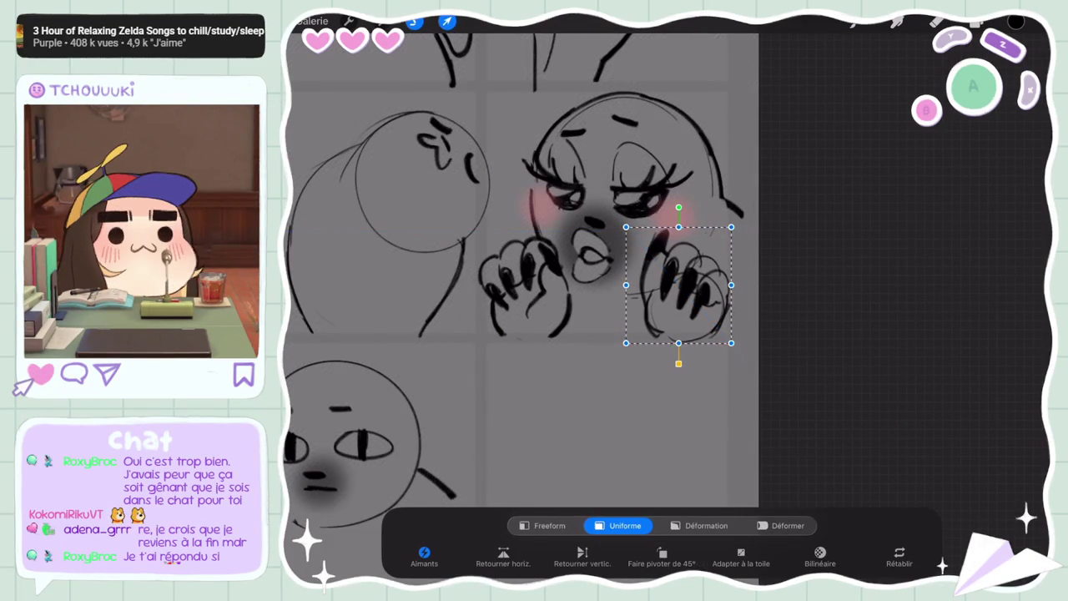
{"action": "left_click", "coordinate": [853, 21]}
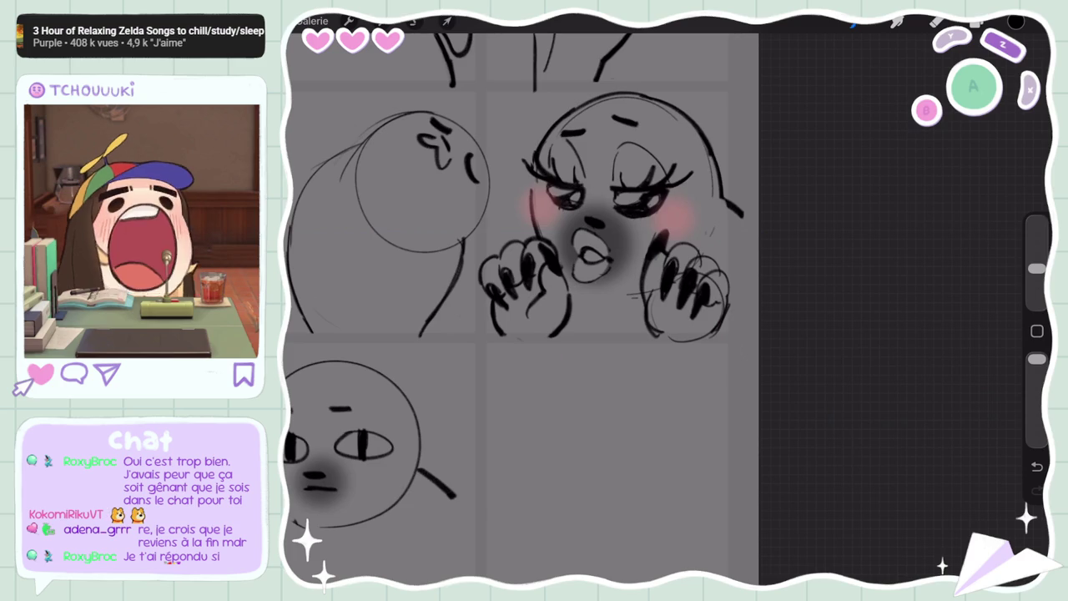
Select Calque 2 and toggle its visibility to check its content
{"action": "scroll", "coordinate": [534, 301], "scroll_direction": "down", "scroll_amount": 5}
{"action": "scroll", "coordinate": [668, 300], "scroll_direction": "up", "scroll_amount": 5}
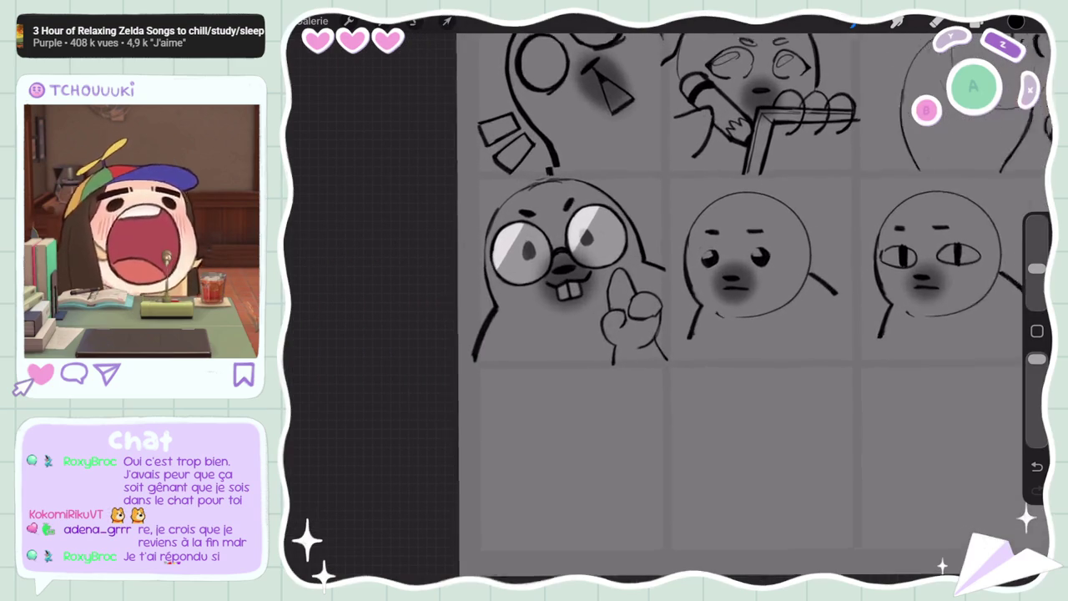
{"action": "scroll", "coordinate": [668, 301], "scroll_direction": "up", "scroll_amount": 1}
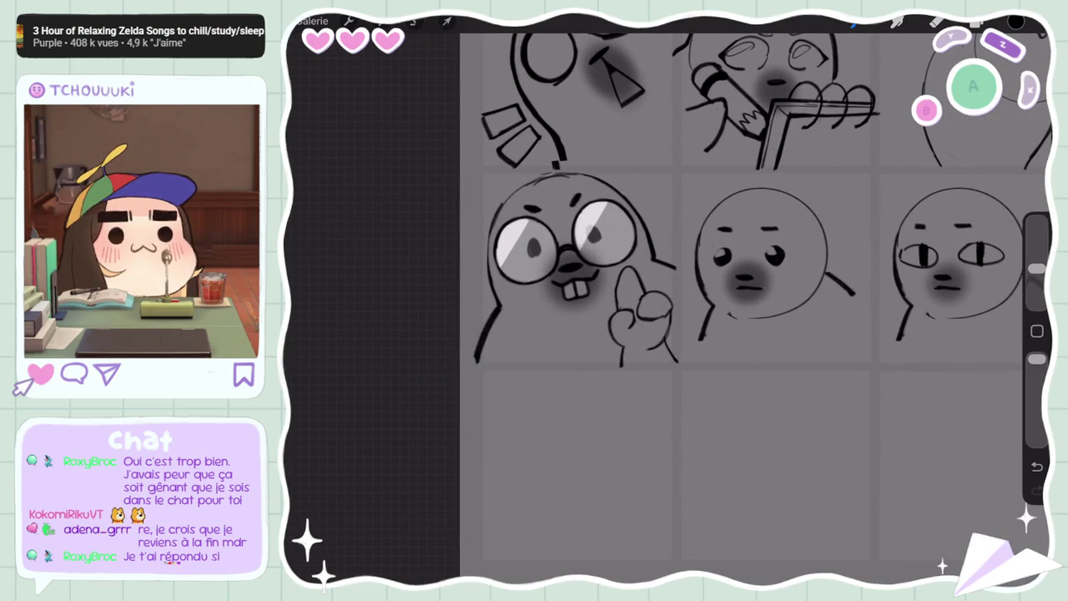
{"action": "scroll", "coordinate": [576, 267], "scroll_direction": "up", "scroll_amount": 2}
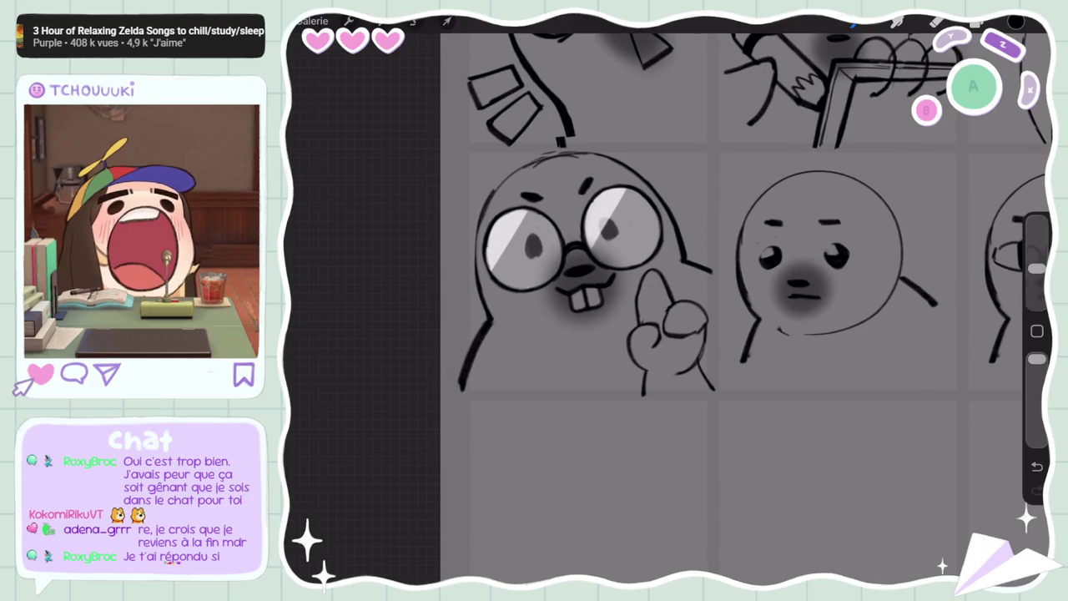
{"action": "left_click", "coordinate": [976, 23]}
{"action": "scroll", "coordinate": [907, 334], "scroll_direction": "down", "scroll_amount": 2}
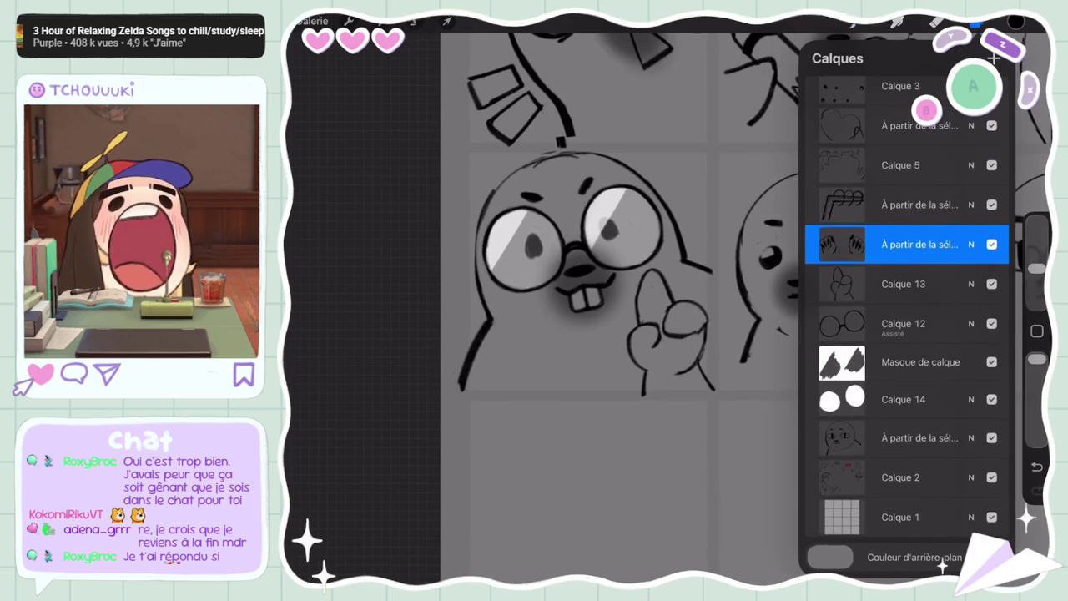
{"action": "left_click", "coordinate": [901, 478]}
{"action": "left_click", "coordinate": [991, 478]}
{"action": "left_click", "coordinate": [992, 478]}
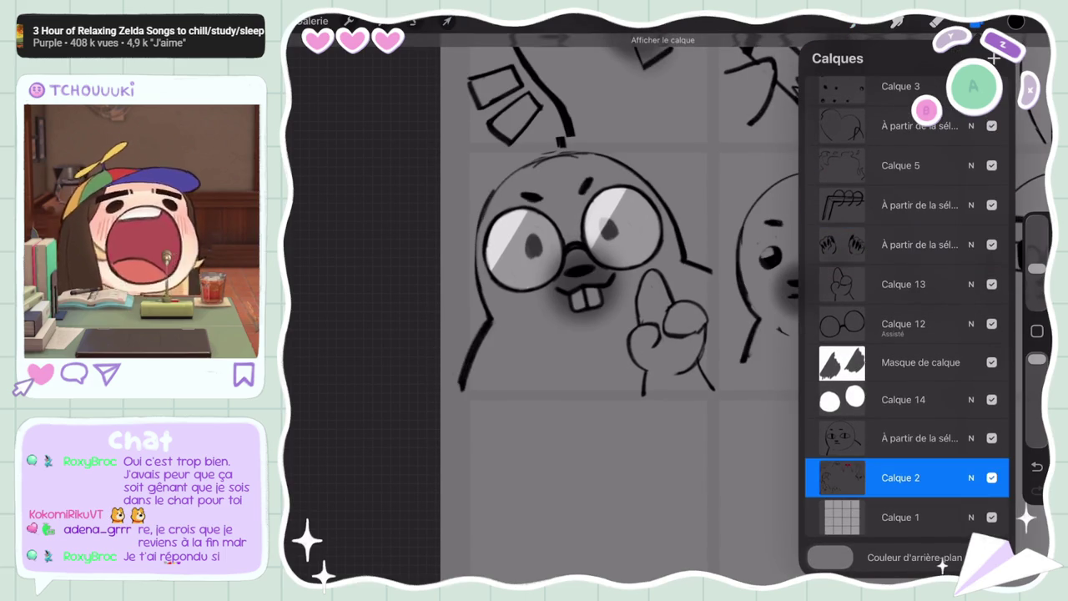
Remove the lens mask above Calque 14 and multi-select the beaver's sketch and glasses layers
{"action": "left_click", "coordinate": [904, 399]}
{"action": "left_click_drag", "start_coordinate": [960, 363], "coordinate": [851, 362]}
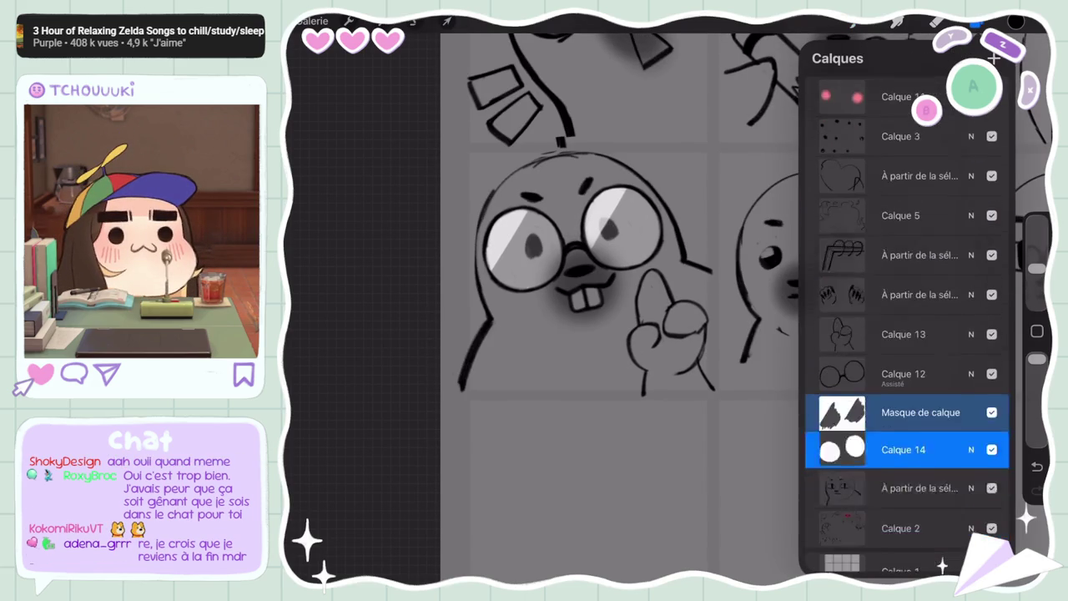
{"action": "left_click", "coordinate": [985, 362]}
{"action": "left_click_drag", "start_coordinate": [868, 482], "coordinate": [960, 483]}
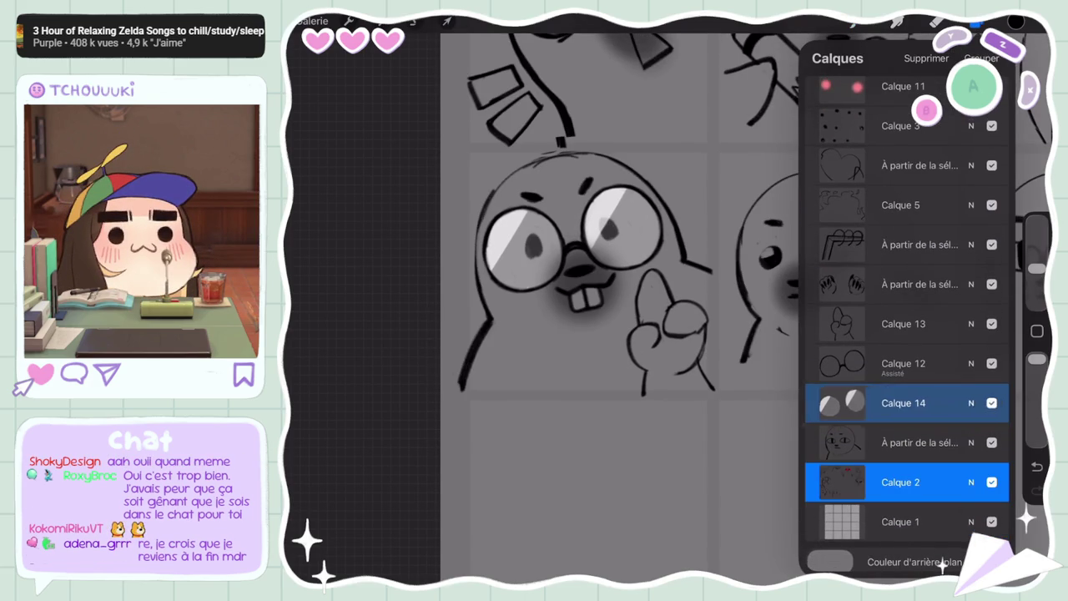
{"action": "left_click_drag", "start_coordinate": [869, 363], "coordinate": [960, 363]}
{"action": "left_click", "coordinate": [411, 21]}
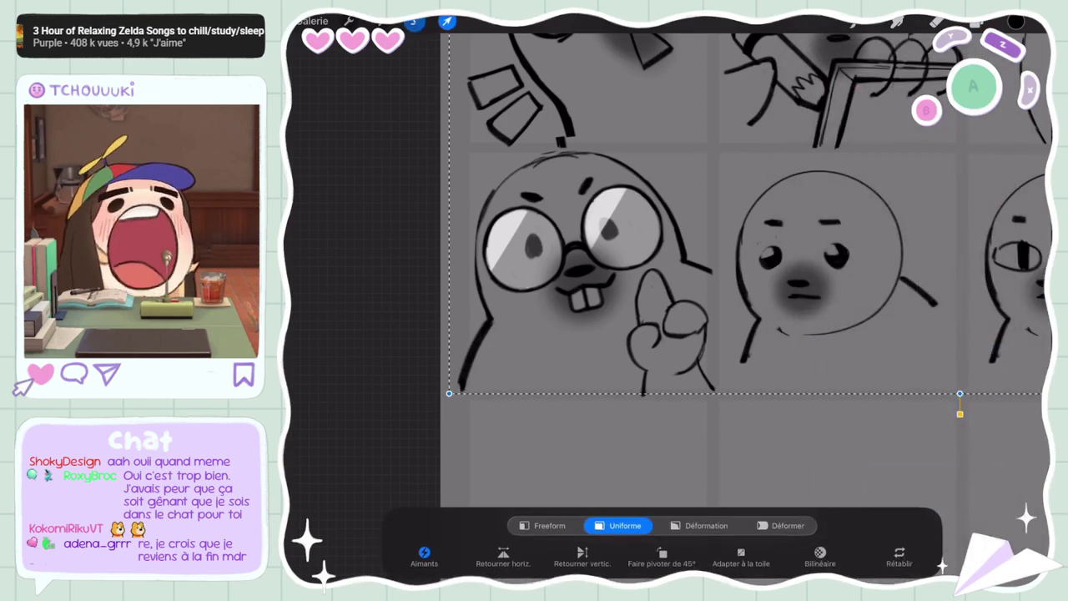
Freehand-select the beaver, then resize and tilt it slightly a few degrees clockwise
{"action": "mouse_move", "coordinate": [534, 164]}
{"action": "left_mouse_down"}
{"action": "mouse_move", "coordinate": [739, 167]}
{"action": "mouse_move", "coordinate": [741, 243]}
{"action": "mouse_move", "coordinate": [534, 430]}
{"action": "left_mouse_up"}
{"action": "left_click", "coordinate": [448, 21]}
{"action": "mouse_move", "coordinate": [637, 348]}
{"action": "left_mouse_down"}
{"action": "mouse_move", "coordinate": [637, 387]}
{"action": "mouse_move", "coordinate": [637, 374]}
{"action": "left_mouse_up"}
{"action": "left_click", "coordinate": [637, 139]}
{"action": "mouse_move", "coordinate": [637, 138]}
{"action": "left_mouse_down"}
{"action": "mouse_move", "coordinate": [646, 138]}
{"action": "mouse_move", "coordinate": [637, 138]}
{"action": "left_mouse_up"}
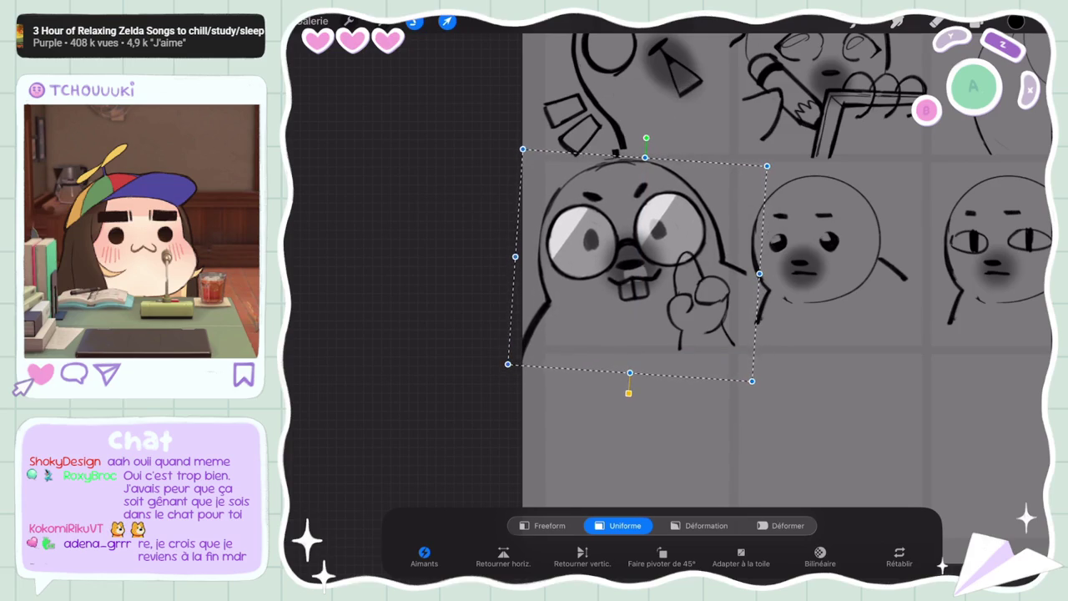
{"action": "left_click", "coordinate": [937, 21]}
Erase the beaver's old left and right body outlines
{"action": "left_click_drag", "start_coordinate": [547, 271], "coordinate": [545, 313]}
{"action": "mouse_move", "coordinate": [541, 240]}
{"action": "left_mouse_down"}
{"action": "mouse_move", "coordinate": [542, 293]}
{"action": "mouse_move", "coordinate": [525, 356]}
{"action": "left_mouse_up"}
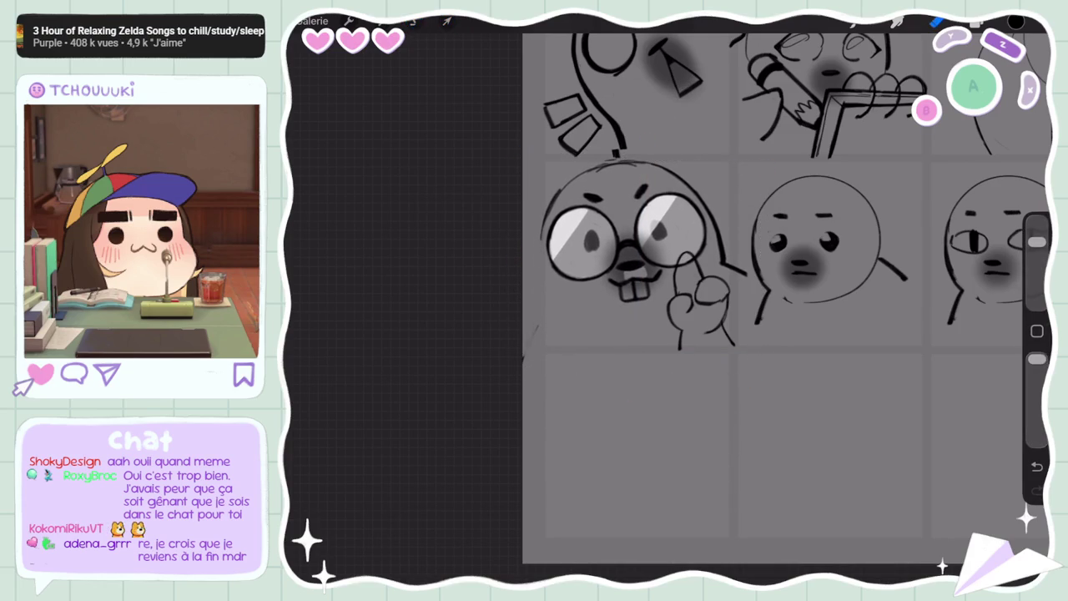
{"action": "mouse_move", "coordinate": [726, 245]}
{"action": "left_mouse_down"}
{"action": "mouse_move", "coordinate": [731, 269]}
{"action": "mouse_move", "coordinate": [747, 276]}
{"action": "left_mouse_up"}
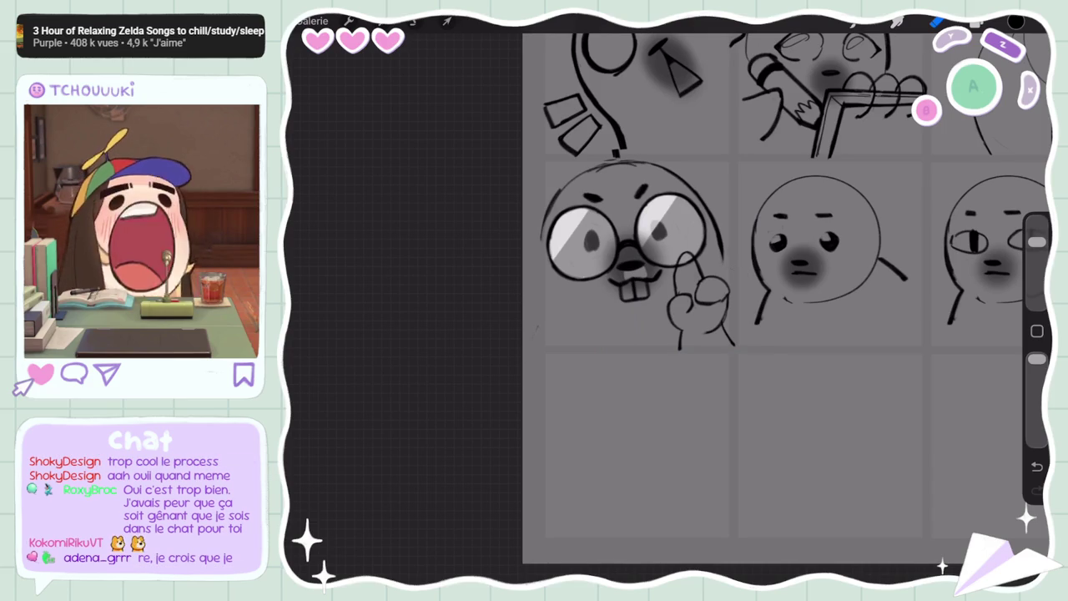
{"action": "scroll", "coordinate": [634, 250], "scroll_direction": "up", "scroll_amount": 2}
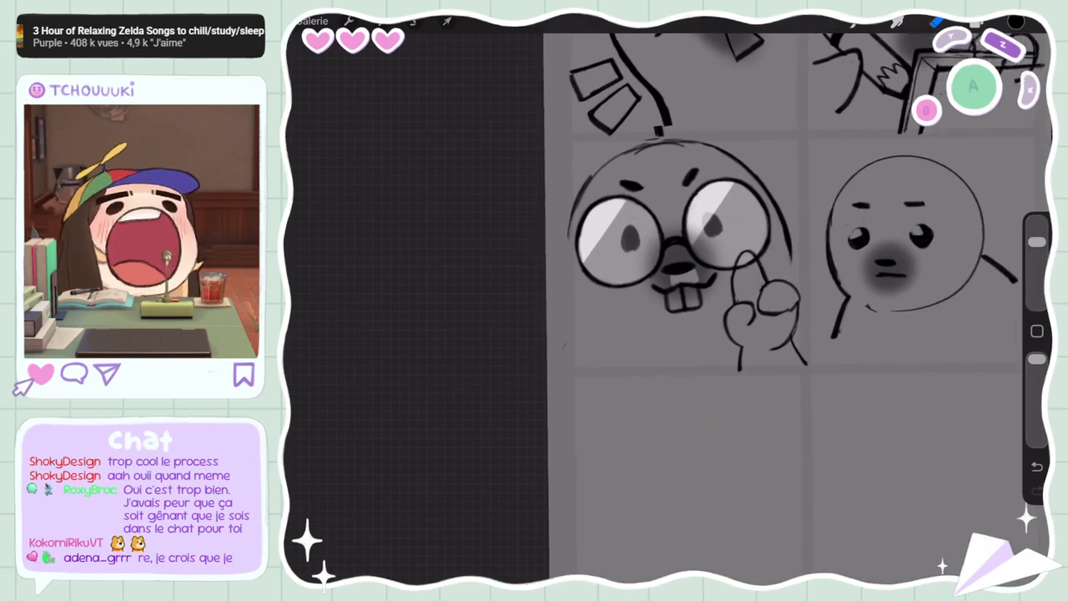
{"action": "left_click", "coordinate": [977, 21]}
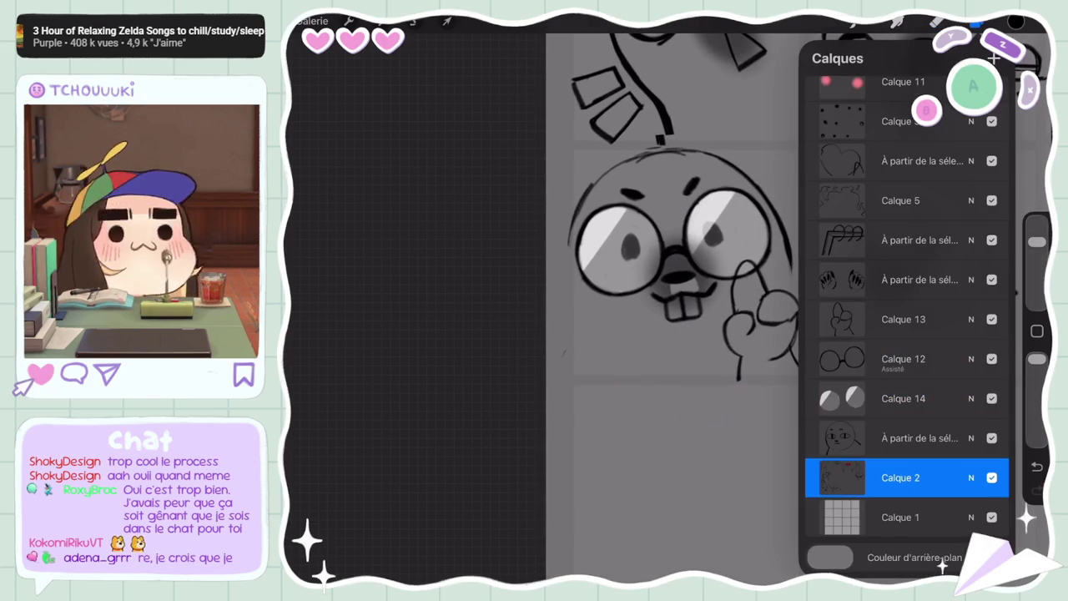
{"action": "left_click", "coordinate": [977, 21]}
{"action": "scroll", "coordinate": [634, 292], "scroll_direction": "up", "scroll_amount": 2}
Rework the beaver's right head outline, erasing and redrawing it with adjusted brush sizes
{"action": "left_click_drag", "start_coordinate": [768, 226], "coordinate": [772, 292]}
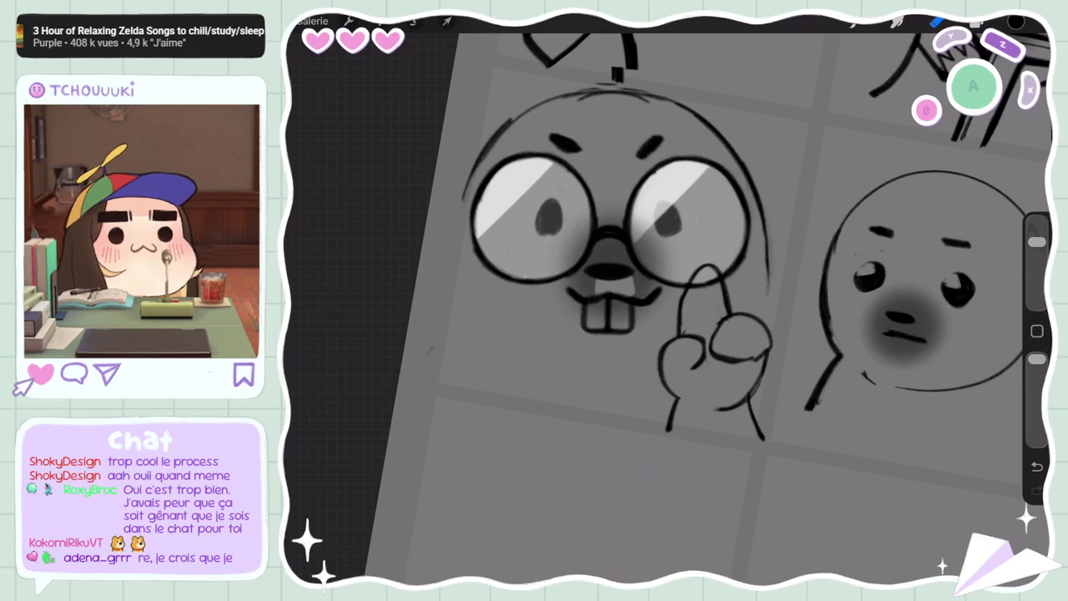
{"action": "left_click", "coordinate": [853, 23]}
{"action": "left_click_drag", "start_coordinate": [751, 189], "coordinate": [770, 301]}
{"action": "left_click_drag", "start_coordinate": [767, 256], "coordinate": [763, 327]}
{"action": "scroll", "coordinate": [634, 293], "scroll_direction": "down", "scroll_amount": 1}
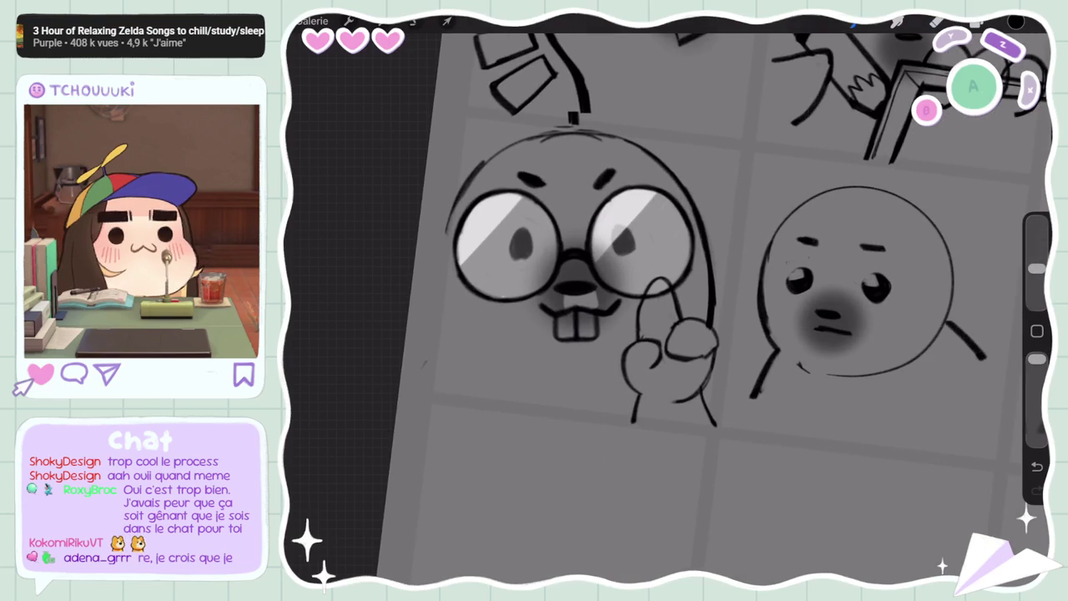
{"action": "left_click", "coordinate": [937, 24]}
{"action": "left_click_drag", "start_coordinate": [699, 203], "coordinate": [710, 318]}
{"action": "left_click_drag", "start_coordinate": [1038, 242], "coordinate": [1037, 267]}
{"action": "left_click_drag", "start_coordinate": [712, 236], "coordinate": [714, 317]}
Select the beaver's hand layer, Calque 13
{"action": "left_click", "coordinate": [976, 24]}
{"action": "left_click", "coordinate": [904, 319]}
{"action": "left_click", "coordinate": [448, 21]}
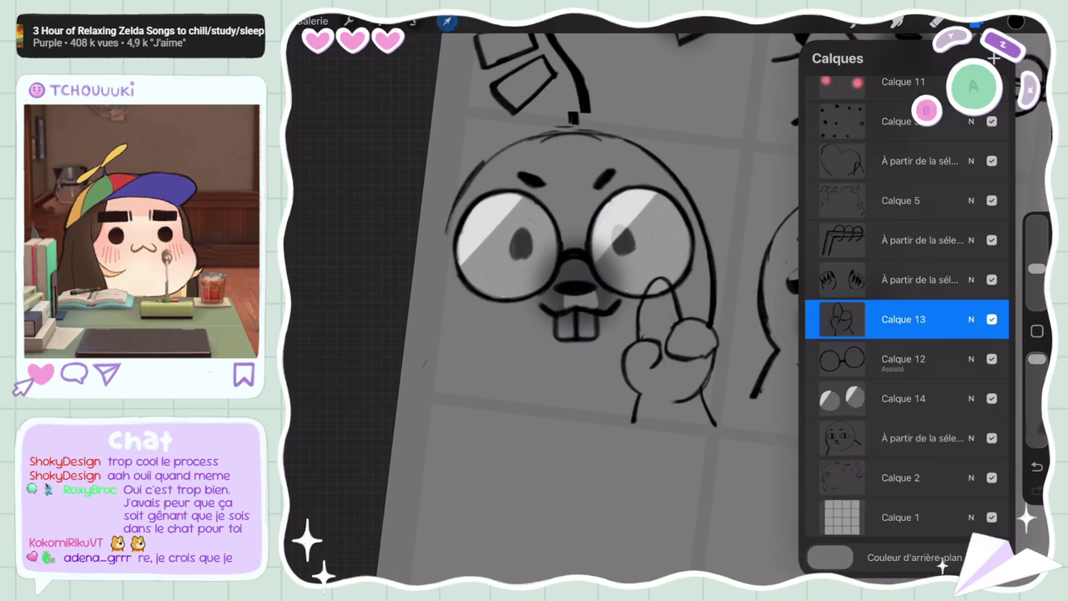
Scale, slightly rotate and nudge the beaver's raised hand on Calque 13 beside its glasses
{"action": "scroll", "coordinate": [668, 292], "scroll_direction": "down", "scroll_amount": 2}
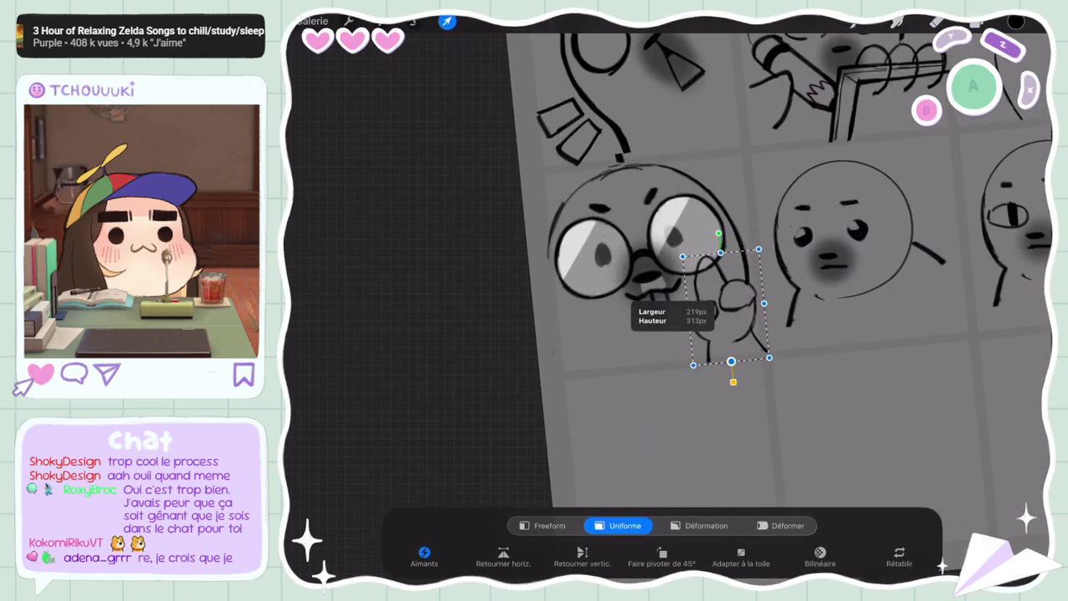
{"action": "left_click_drag", "start_coordinate": [688, 310], "coordinate": [683, 319]}
{"action": "left_click_drag", "start_coordinate": [719, 232], "coordinate": [732, 233]}
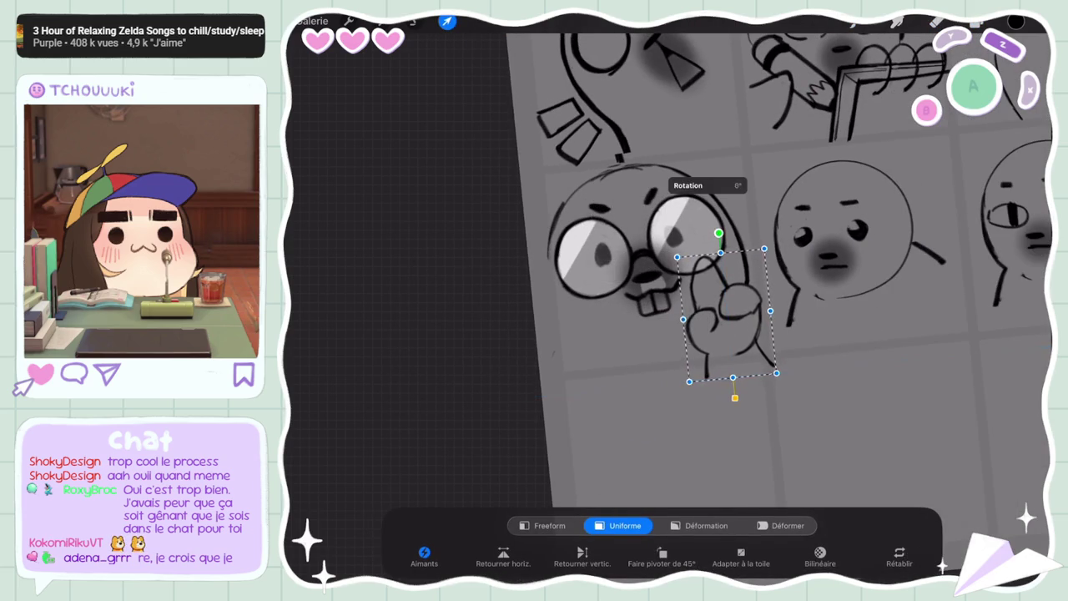
{"action": "left_click_drag", "start_coordinate": [678, 374], "coordinate": [682, 370]}
{"action": "left_click_drag", "start_coordinate": [726, 313], "coordinate": [725, 311]}
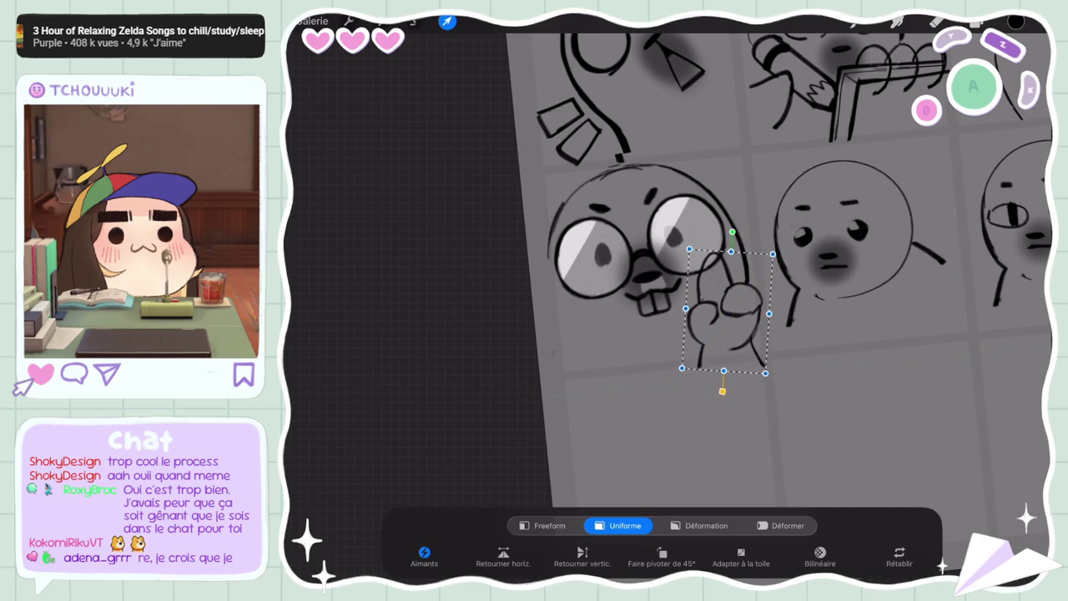
{"action": "left_click", "coordinate": [978, 21]}
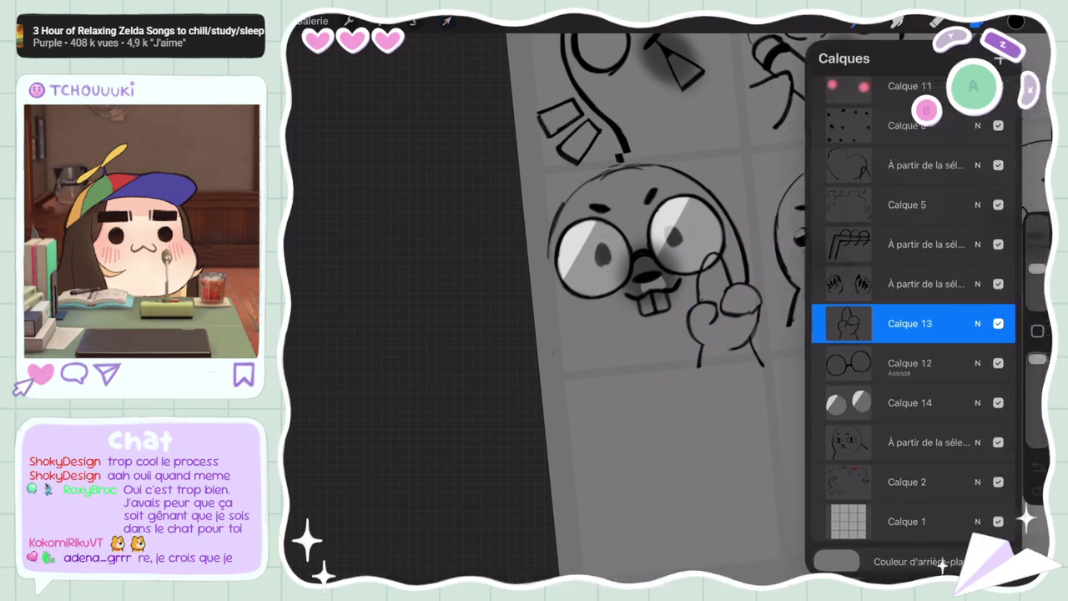
Review the background colour and set hand layer Calque 13's opacity to 64%
{"action": "left_click", "coordinate": [894, 559]}
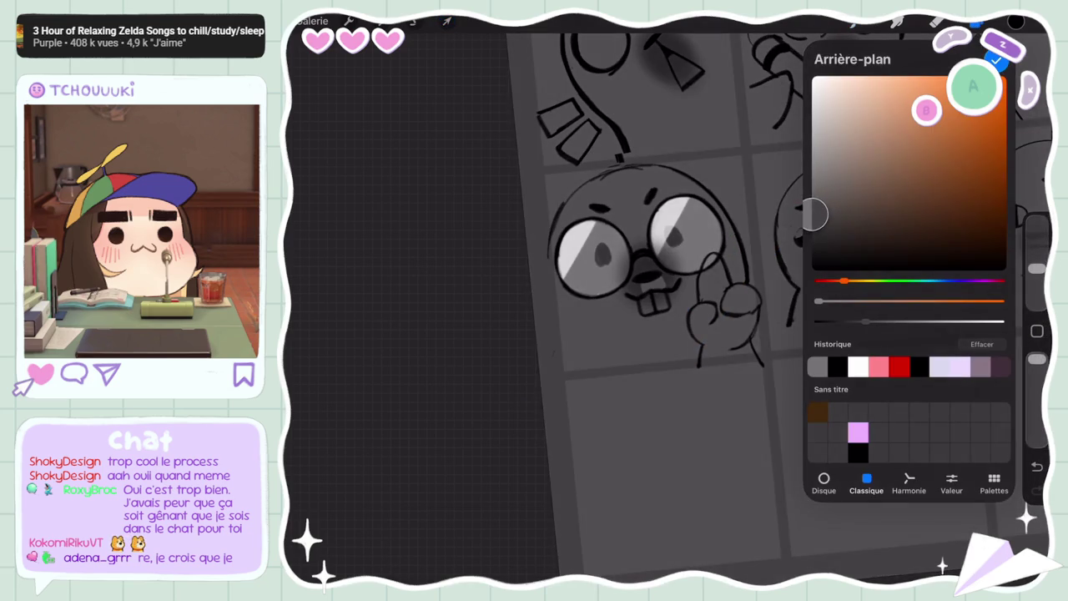
{"action": "left_click", "coordinate": [978, 21]}
{"action": "left_click", "coordinate": [971, 323]}
{"action": "mouse_move", "coordinate": [954, 350]}
{"action": "left_mouse_down"}
{"action": "mouse_move", "coordinate": [883, 349]}
{"action": "mouse_move", "coordinate": [998, 350]}
{"action": "mouse_move", "coordinate": [905, 349]}
{"action": "mouse_move", "coordinate": [973, 350]}
{"action": "left_mouse_up"}
{"action": "left_click", "coordinate": [970, 104]}
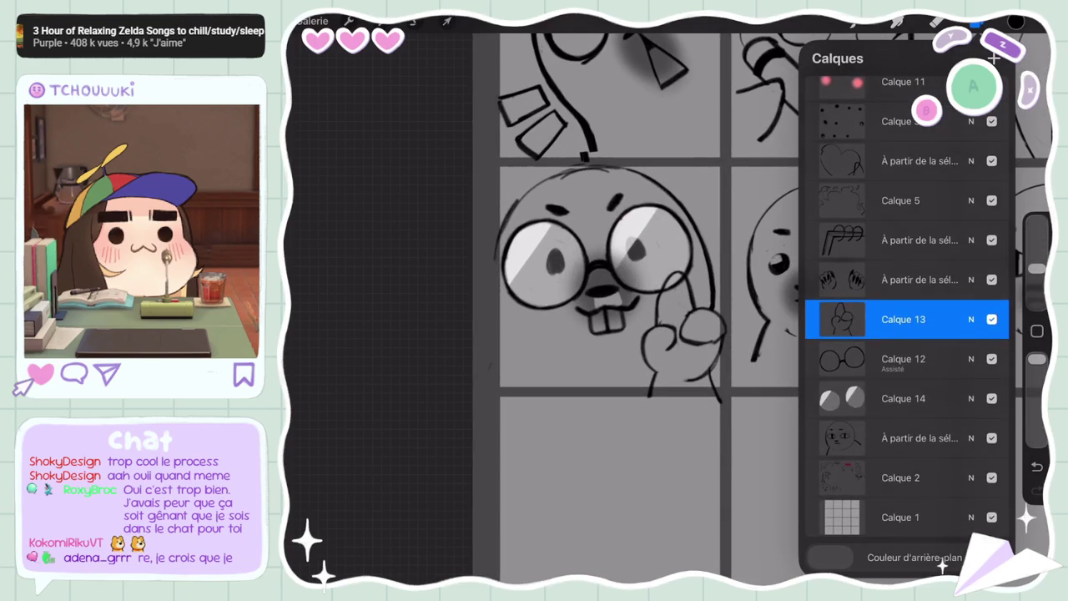
Enlarge Calque 3's grey shading on the beaver's face and shift it down toward the teeth
{"action": "scroll", "coordinate": [907, 334], "scroll_direction": "up", "scroll_amount": 1}
{"action": "scroll", "coordinate": [907, 334], "scroll_direction": "up", "scroll_amount": 4}
{"action": "left_click", "coordinate": [901, 271]}
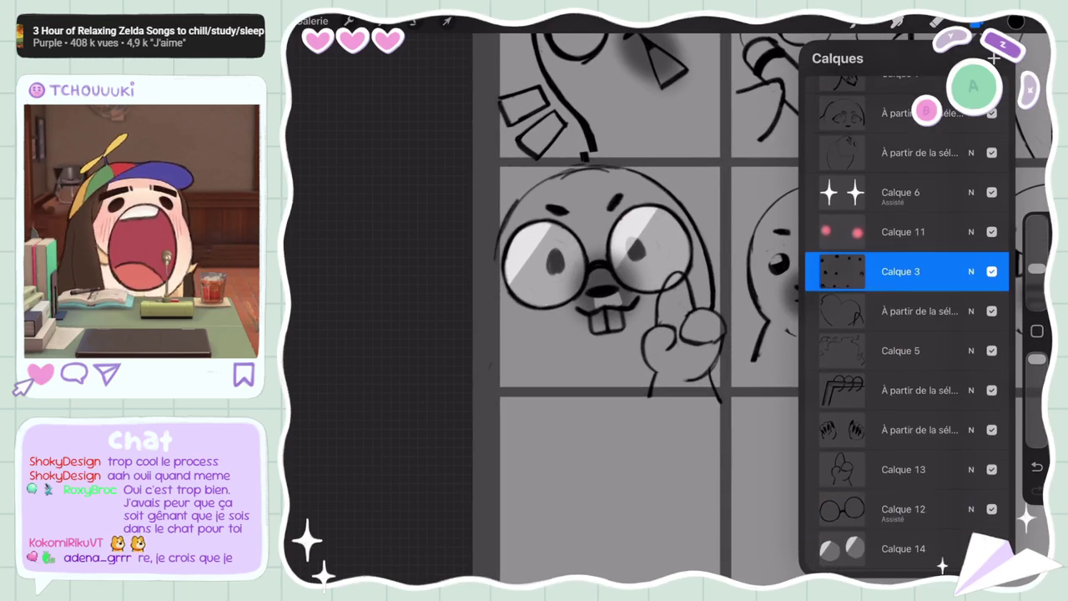
{"action": "left_click", "coordinate": [447, 21]}
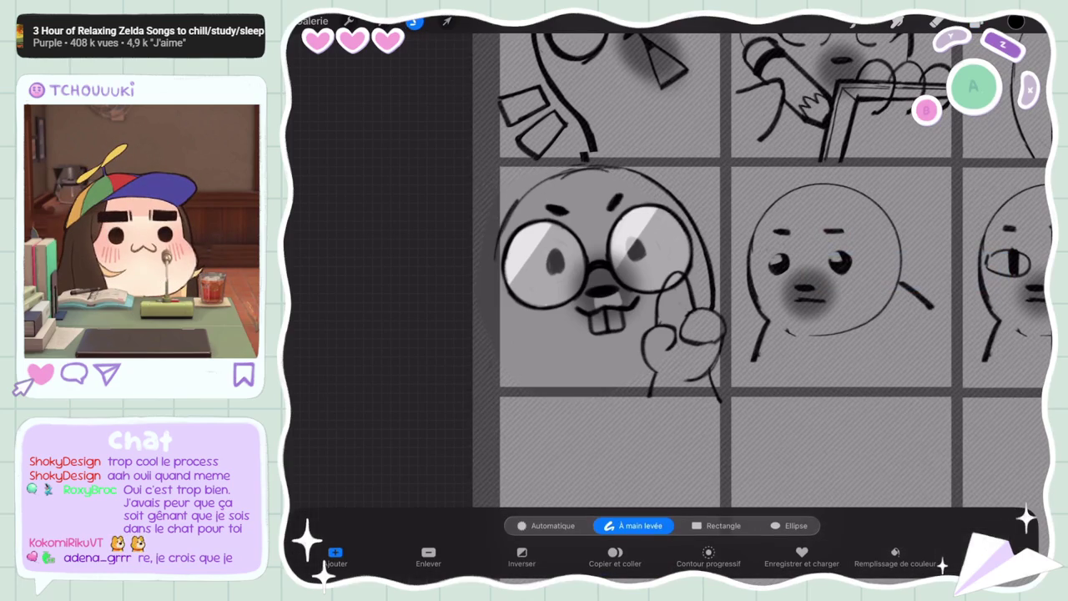
{"action": "left_click_drag", "start_coordinate": [605, 338], "coordinate": [605, 366]}
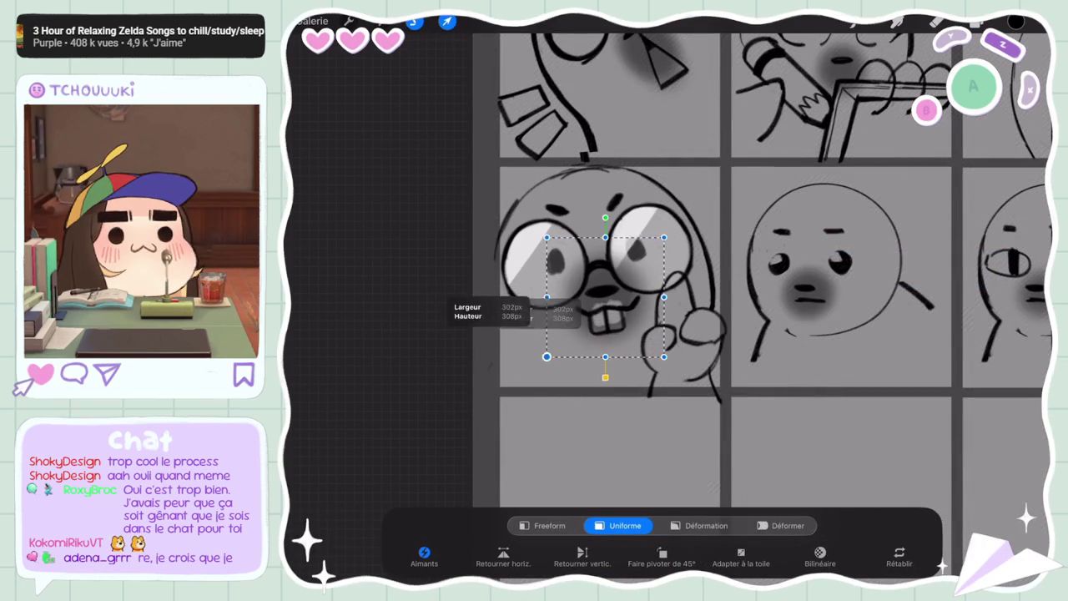
{"action": "left_click", "coordinate": [447, 20]}
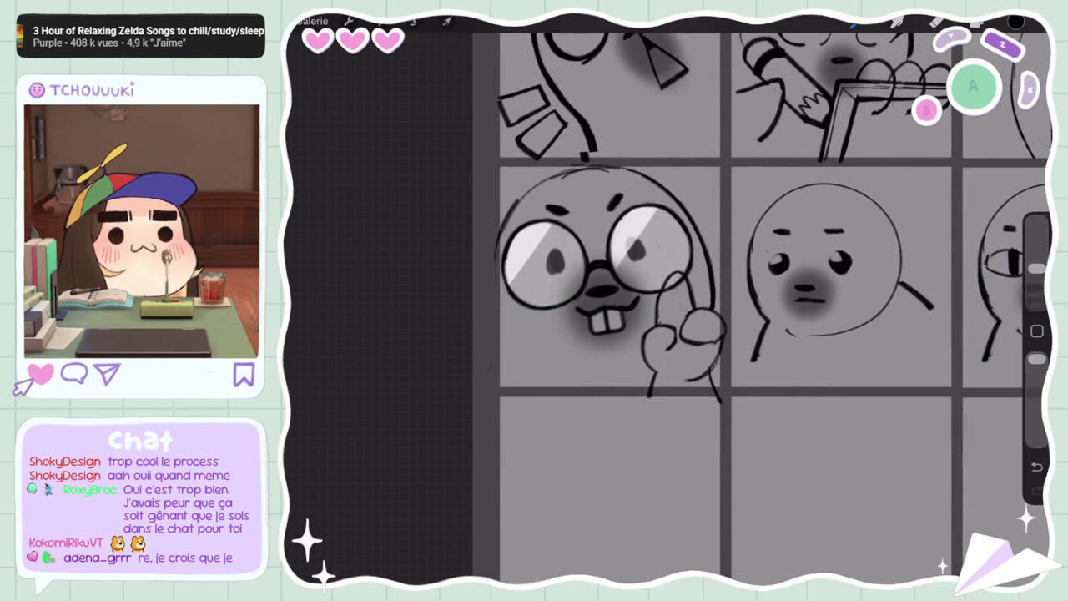
{"action": "scroll", "coordinate": [721, 300], "scroll_direction": "down", "scroll_amount": 5}
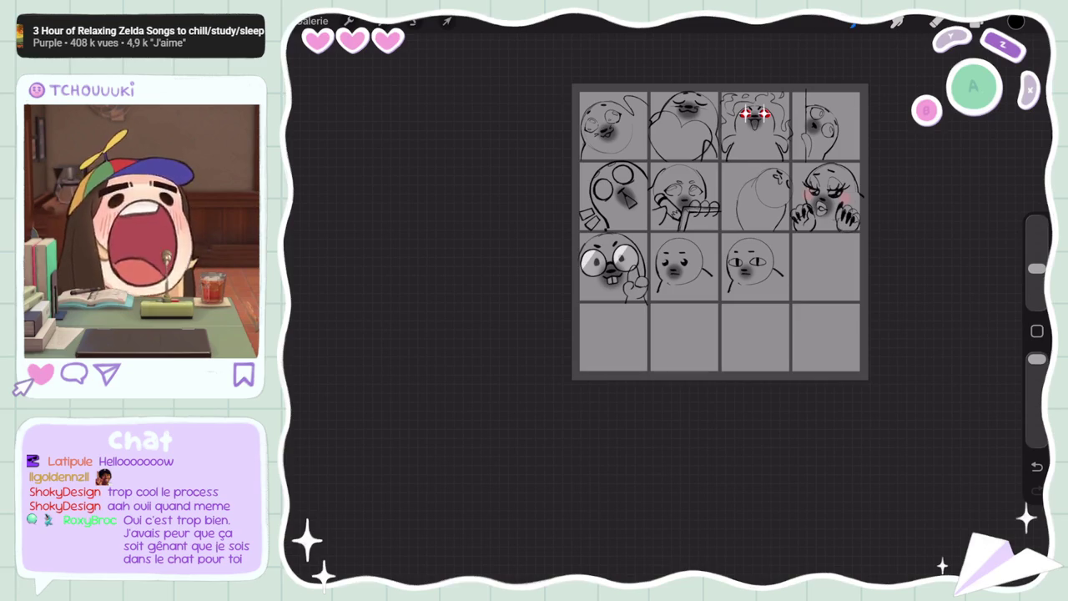
{"action": "scroll", "coordinate": [634, 251], "scroll_direction": "up", "scroll_amount": 5}
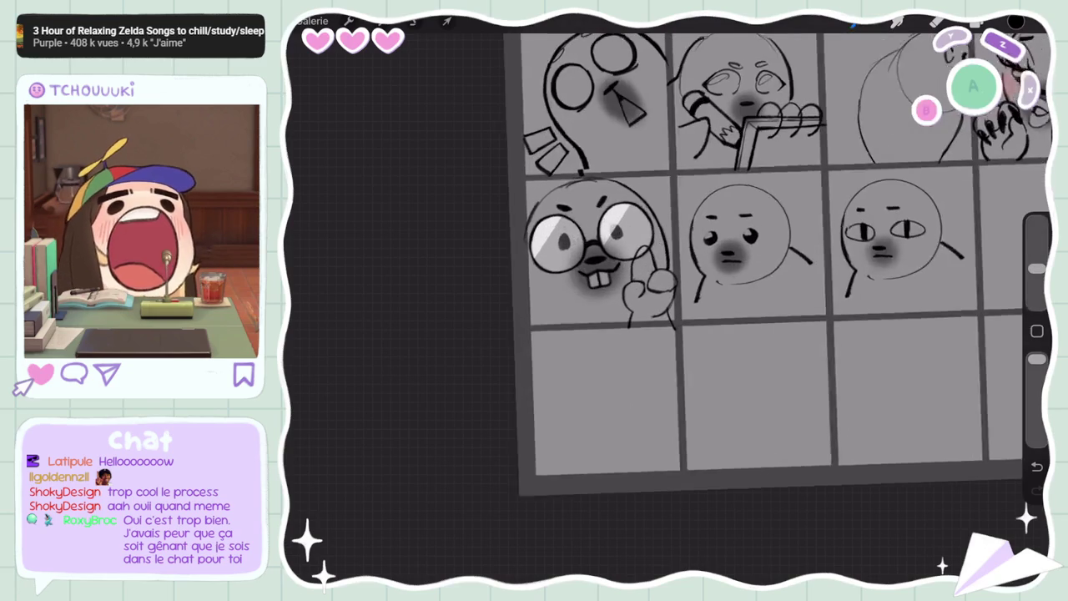
On a lower sketch layer, draw and darken a short stroke on the beaver's hand
{"action": "left_click", "coordinate": [978, 23]}
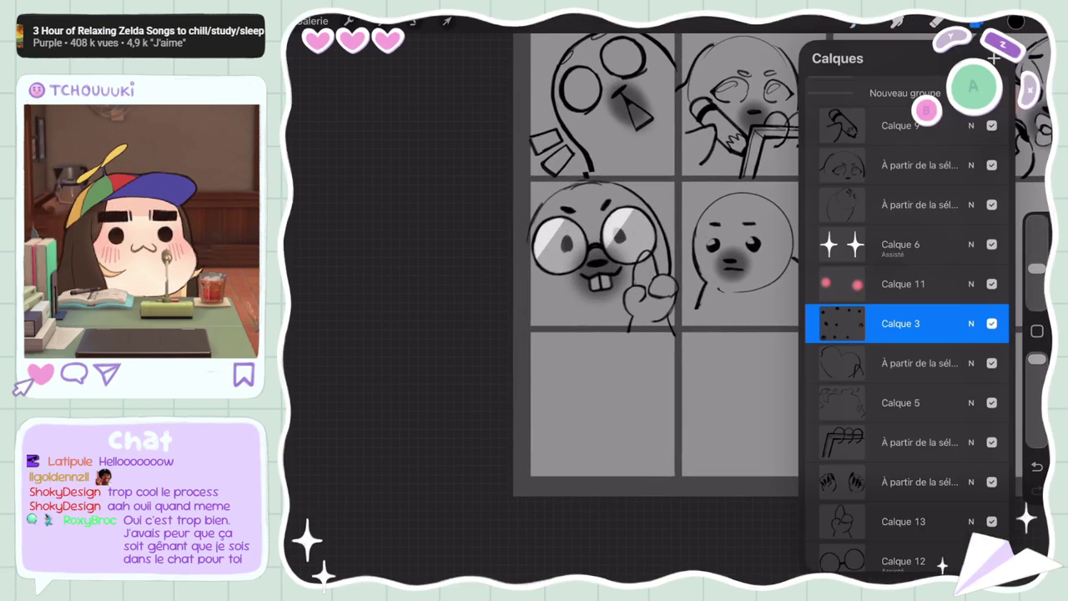
{"action": "scroll", "coordinate": [906, 334], "scroll_direction": "down", "scroll_amount": 5}
{"action": "left_click", "coordinate": [906, 312]}
{"action": "left_click", "coordinate": [978, 24]}
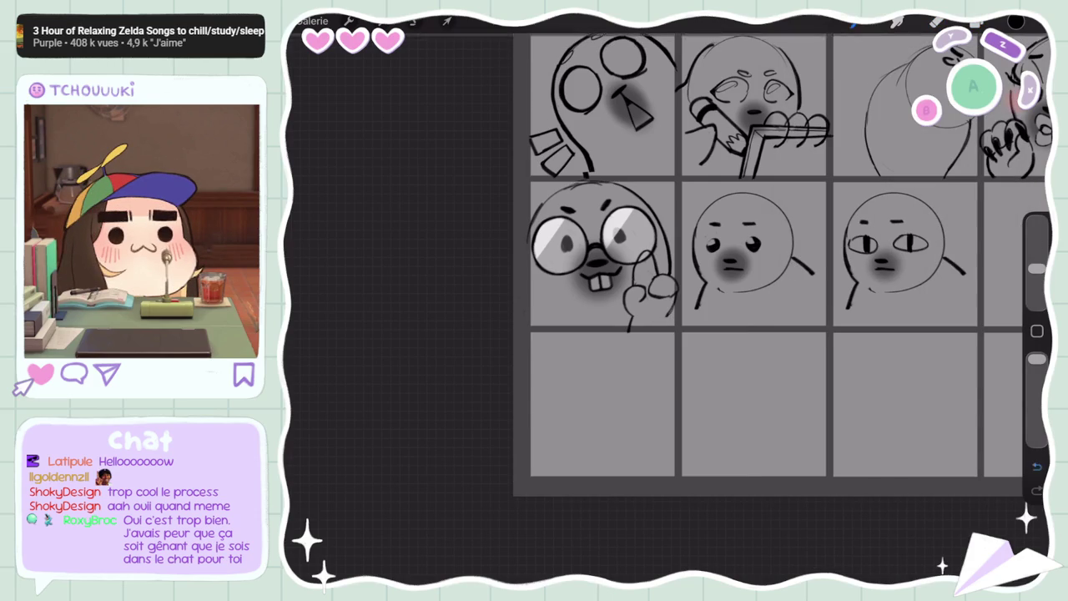
{"action": "mouse_move", "coordinate": [1037, 268]}
{"action": "left_mouse_down"}
{"action": "mouse_move", "coordinate": [1036, 241]}
{"action": "mouse_move", "coordinate": [1037, 268]}
{"action": "left_mouse_up"}
{"action": "left_click_drag", "start_coordinate": [632, 316], "coordinate": [628, 335]}
{"action": "mouse_move", "coordinate": [1037, 268]}
{"action": "left_mouse_down"}
{"action": "mouse_move", "coordinate": [1036, 241]}
{"action": "mouse_move", "coordinate": [1037, 268]}
{"action": "left_mouse_up"}
{"action": "left_click_drag", "start_coordinate": [631, 317], "coordinate": [630, 331]}
{"action": "scroll", "coordinate": [768, 259], "scroll_direction": "down", "scroll_amount": 5}
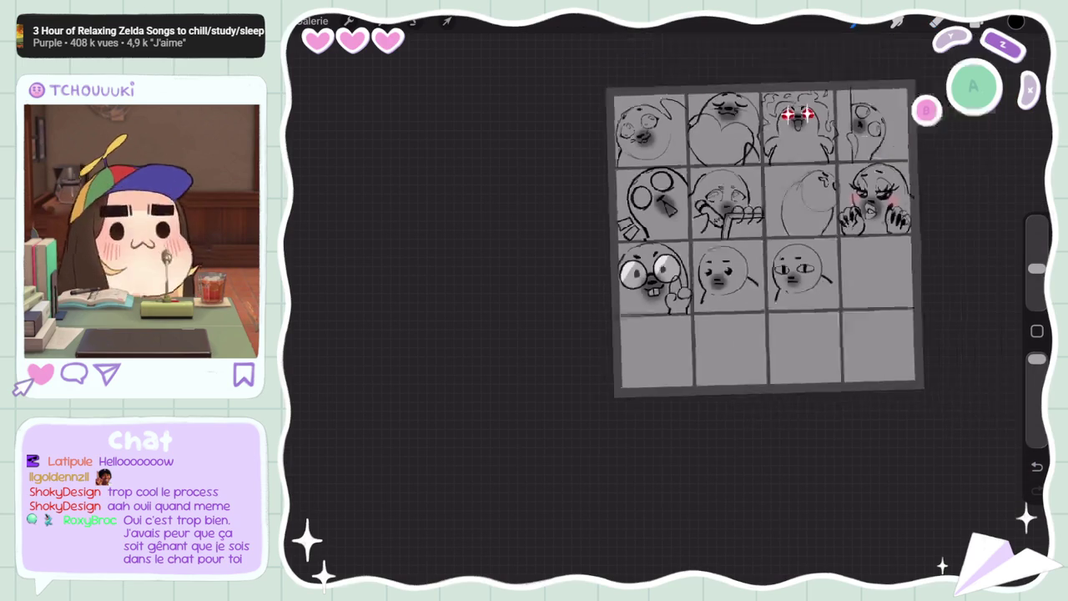
{"action": "scroll", "coordinate": [768, 250], "scroll_direction": "up", "scroll_amount": 4}
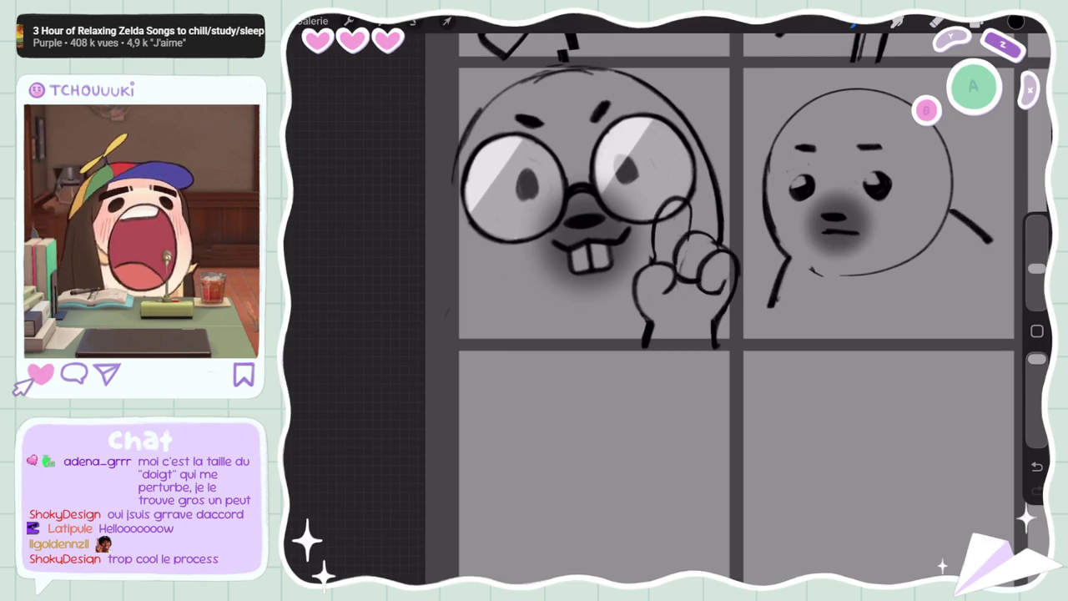
{"action": "left_click_drag", "start_coordinate": [1037, 269], "coordinate": [1037, 242]}
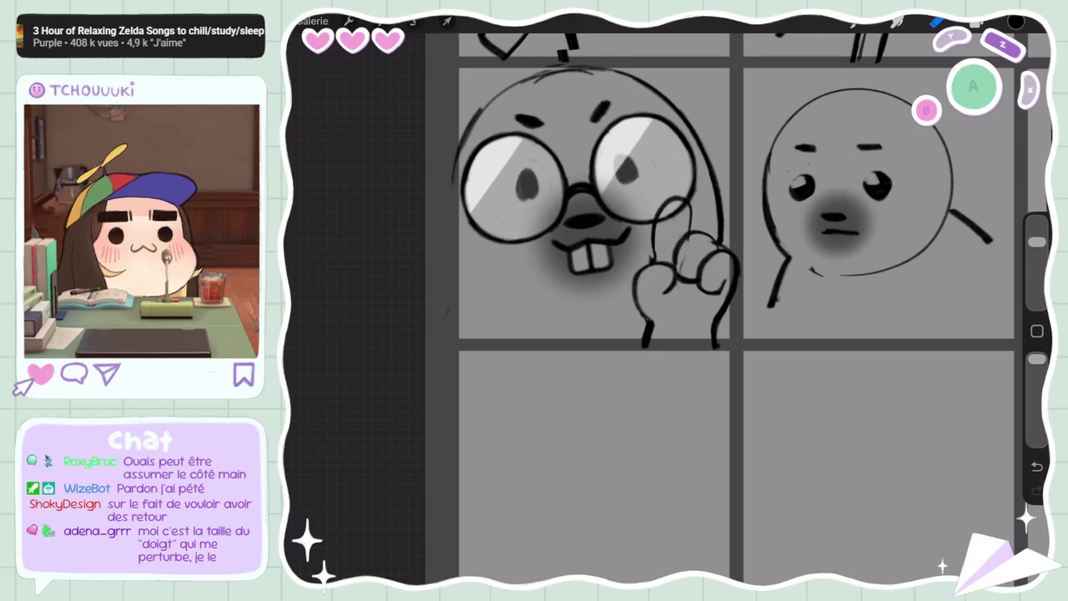
{"action": "scroll", "coordinate": [741, 308], "scroll_direction": "down", "scroll_amount": 5}
{"action": "scroll", "coordinate": [741, 308], "scroll_direction": "up", "scroll_amount": 3}
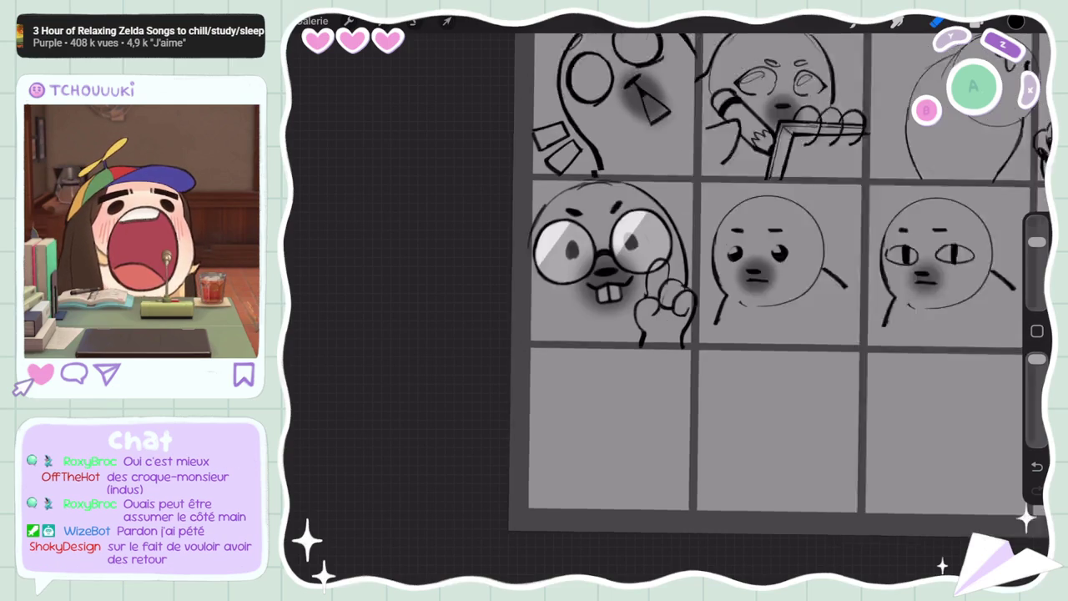
{"action": "scroll", "coordinate": [651, 301], "scroll_direction": "up", "scroll_amount": 3}
Rotate the beaver's pointing hand about 8 degrees
{"action": "left_click", "coordinate": [448, 21]}
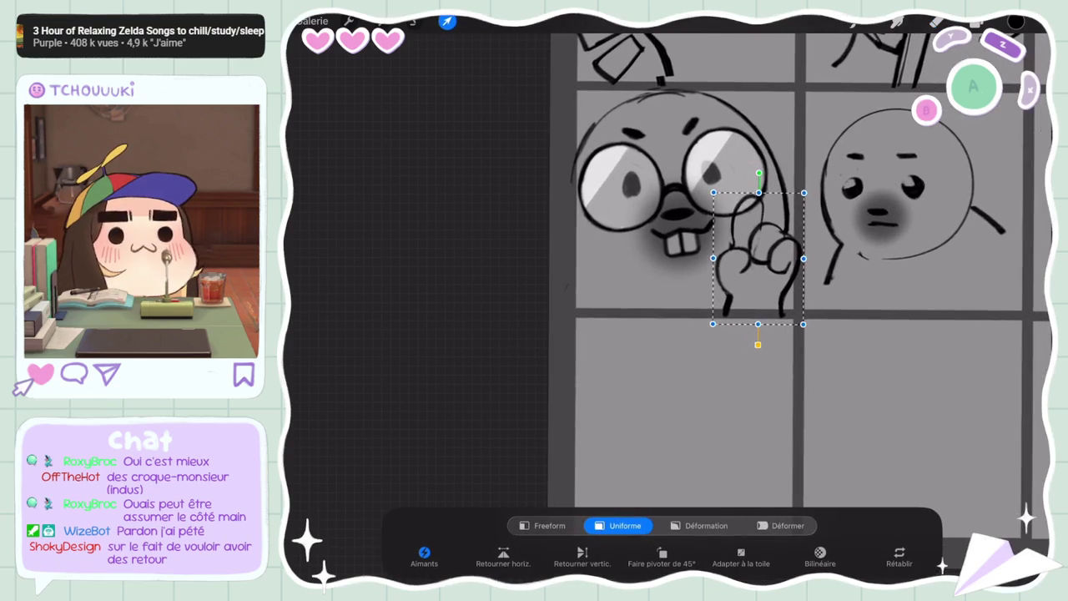
{"action": "left_click_drag", "start_coordinate": [751, 251], "coordinate": [694, 263]}
{"action": "left_click_drag", "start_coordinate": [692, 202], "coordinate": [678, 203]}
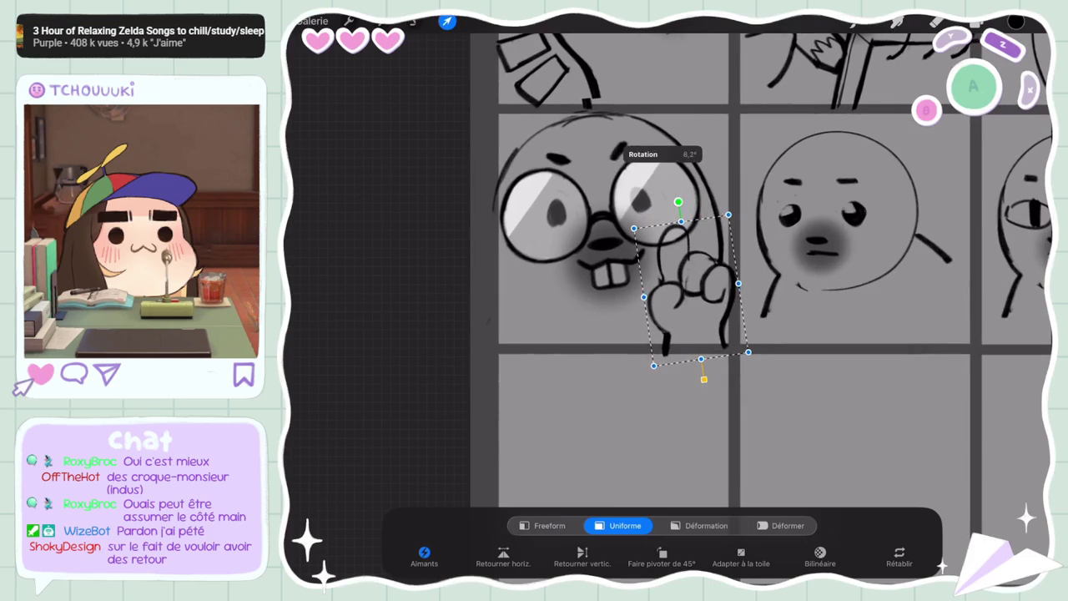
{"action": "left_click", "coordinate": [414, 21]}
{"action": "scroll", "coordinate": [651, 250], "scroll_direction": "up", "scroll_amount": 3}
{"action": "left_click", "coordinate": [414, 21]}
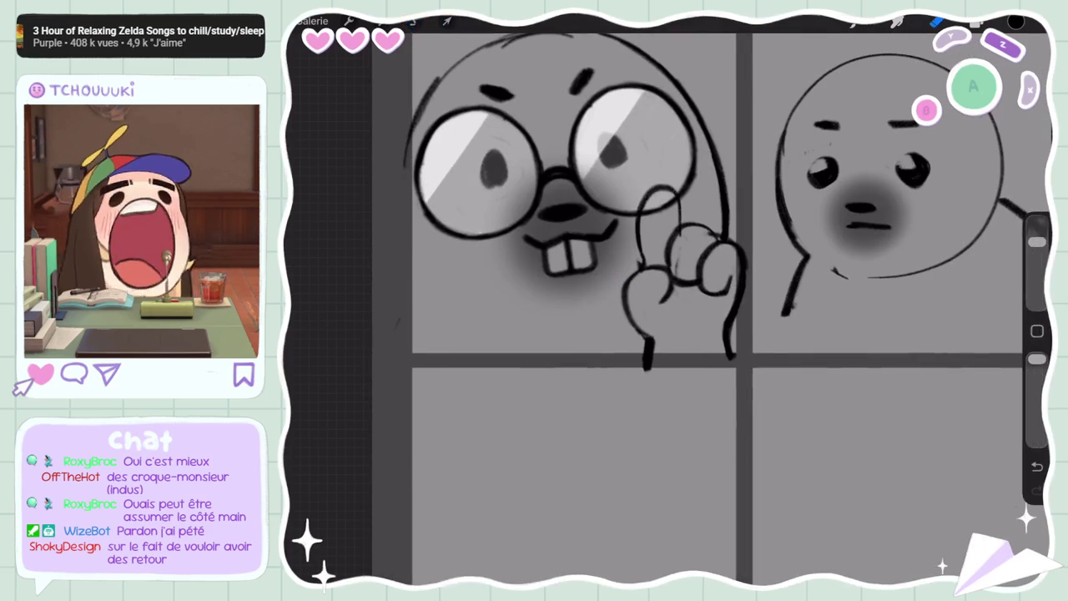
Lasso the pointing hand and shift it slightly down and to the left
{"action": "left_click", "coordinate": [414, 21]}
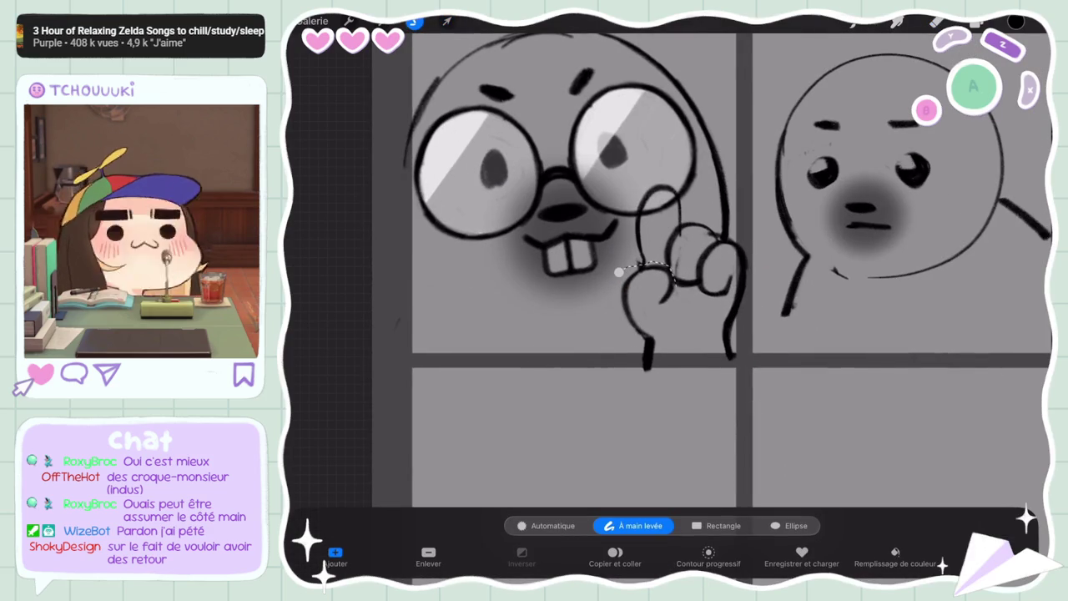
{"action": "left_click", "coordinate": [447, 21]}
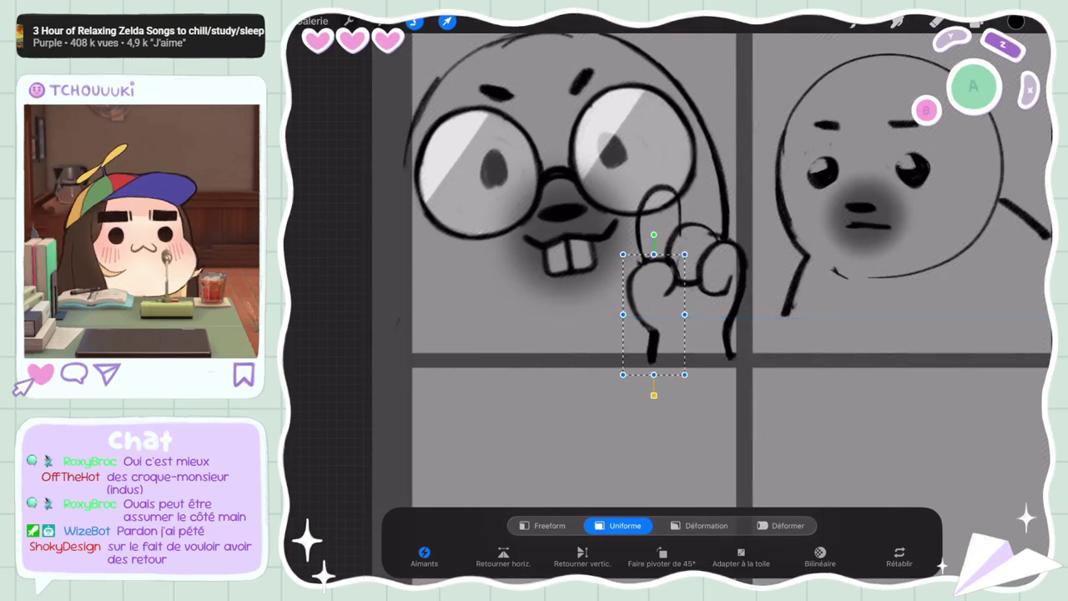
{"action": "left_click", "coordinate": [446, 21]}
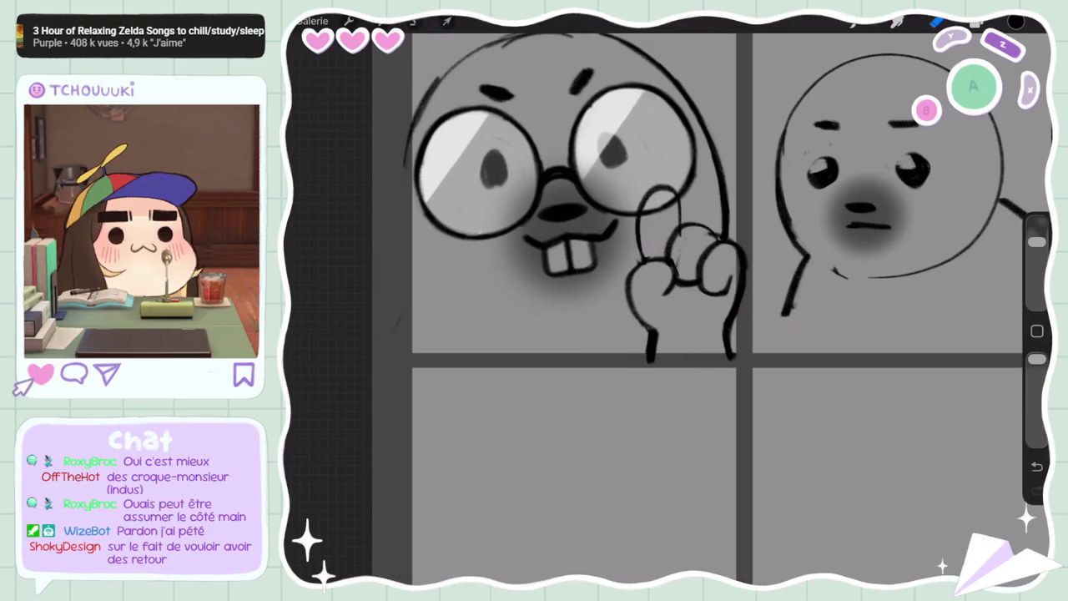
{"action": "left_click", "coordinate": [446, 21]}
{"action": "left_click_drag", "start_coordinate": [680, 267], "coordinate": [672, 280]}
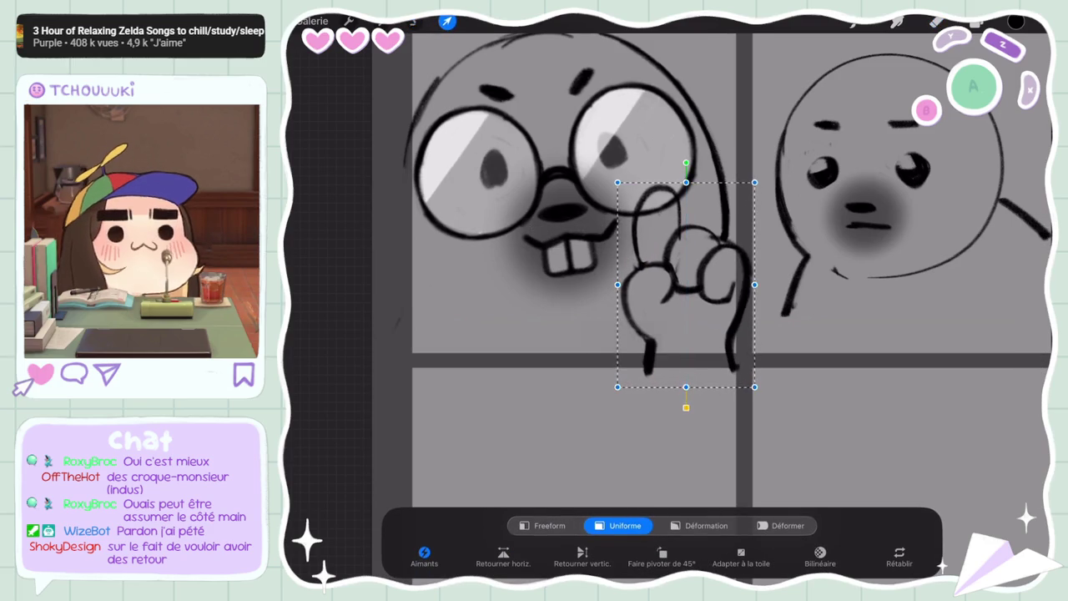
{"action": "left_click", "coordinate": [447, 20]}
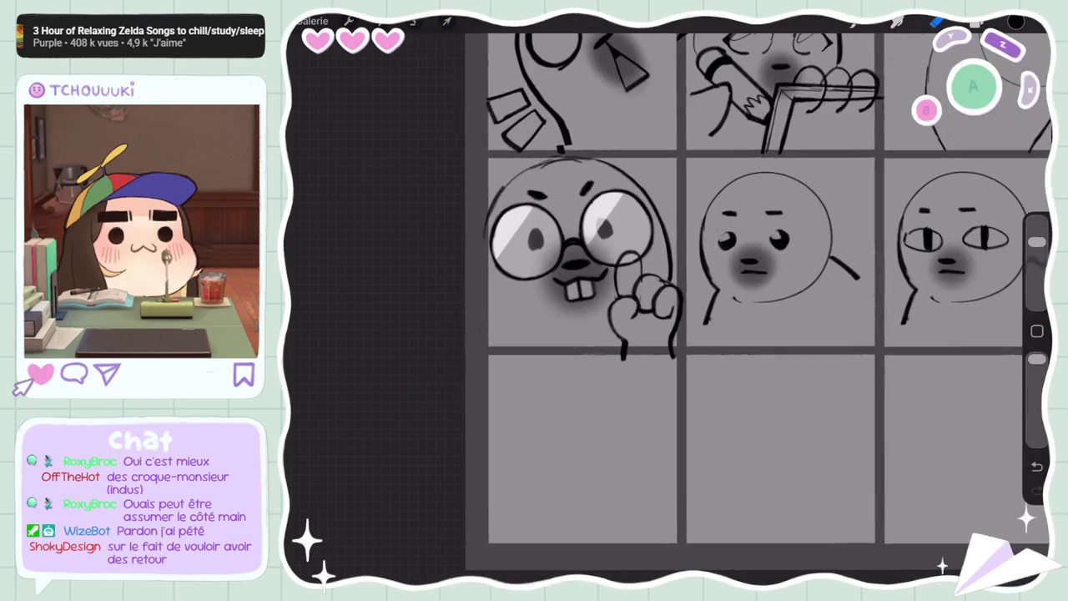
{"action": "left_click", "coordinate": [977, 22]}
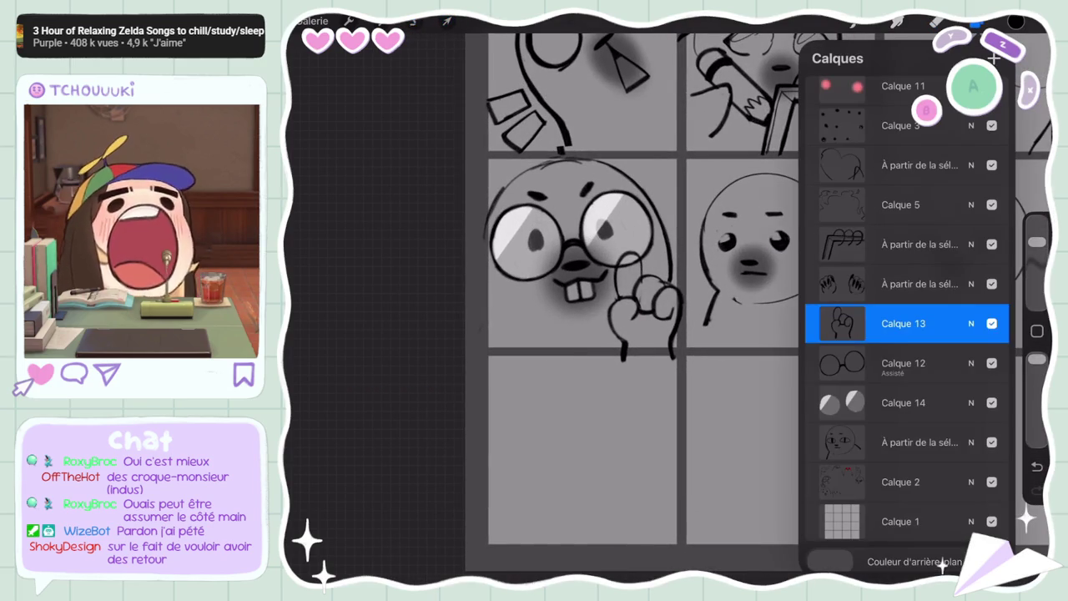
Multi-select all of the glasses character's layers in the Layers panel
{"action": "left_click", "coordinate": [904, 364]}
{"action": "left_click_drag", "start_coordinate": [852, 403], "coordinate": [926, 402]}
{"action": "left_click_drag", "start_coordinate": [851, 482], "coordinate": [927, 481]}
{"action": "scroll", "coordinate": [901, 334], "scroll_direction": "up", "scroll_amount": 1}
{"action": "left_click_drag", "start_coordinate": [851, 160], "coordinate": [927, 159]}
Lasso the whole glasses character panel and start transforming it
{"action": "left_click", "coordinate": [413, 21]}
{"action": "left_click_drag", "start_coordinate": [465, 189], "coordinate": [559, 154]}
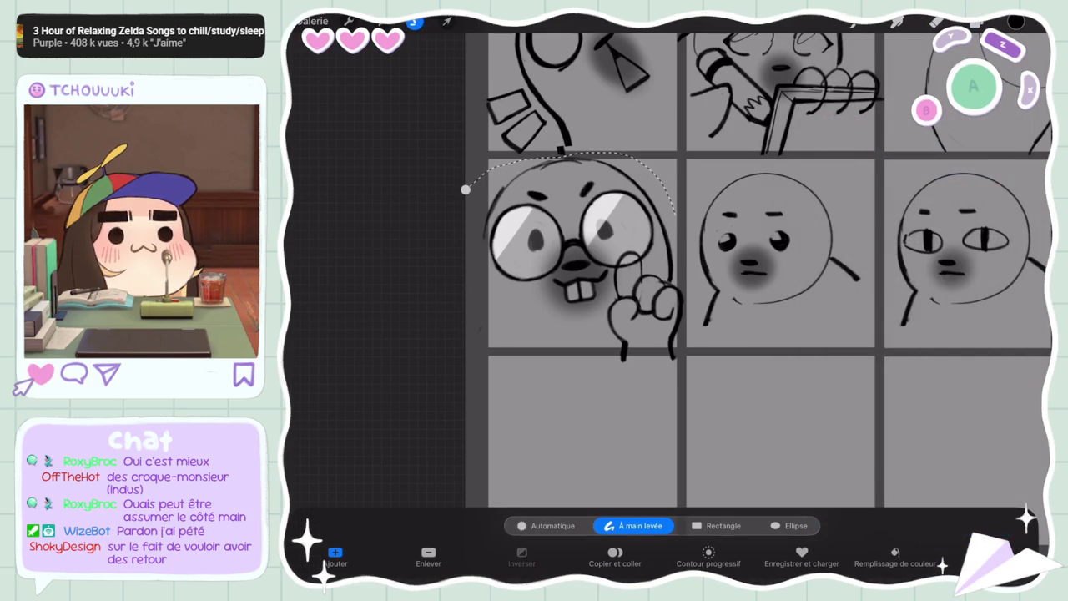
{"action": "left_click", "coordinate": [447, 21]}
{"action": "left_click_drag", "start_coordinate": [576, 251], "coordinate": [568, 250]}
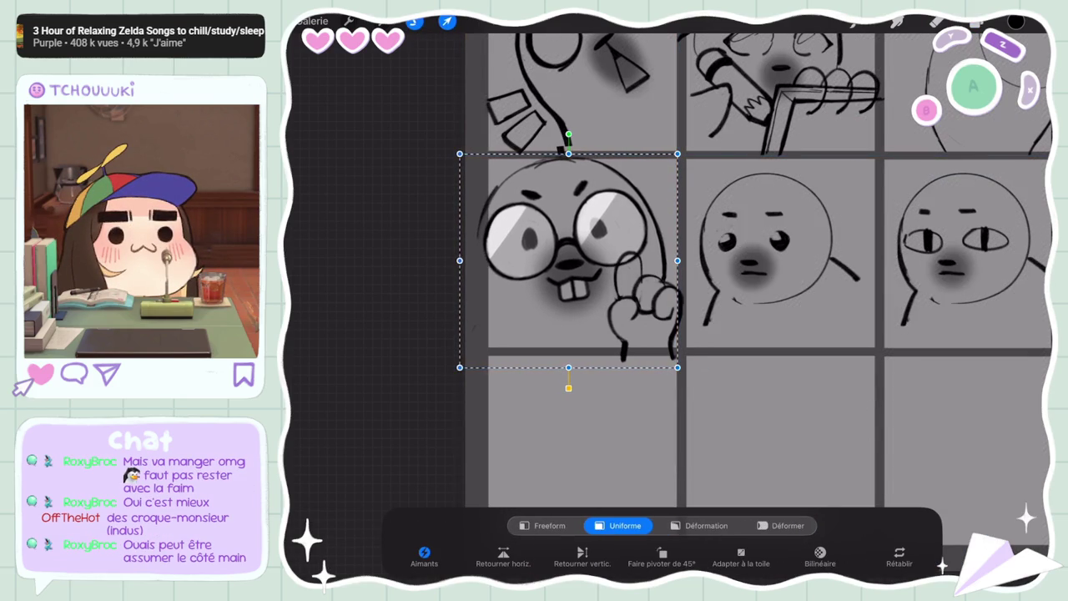
{"action": "left_click_drag", "start_coordinate": [568, 250], "coordinate": [570, 250]}
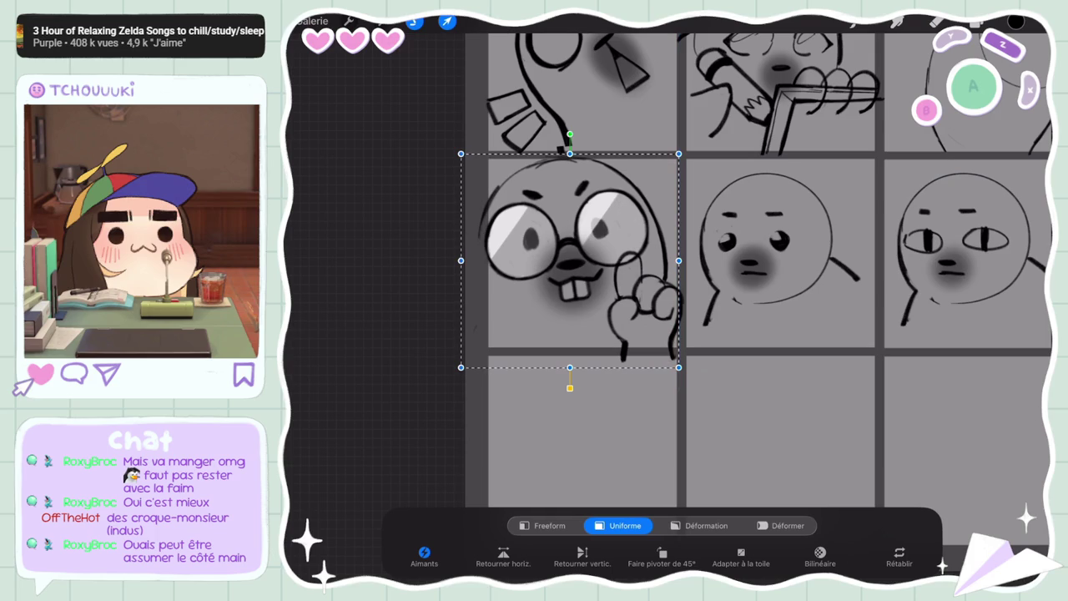
{"action": "left_click_drag", "start_coordinate": [679, 261], "coordinate": [685, 260]}
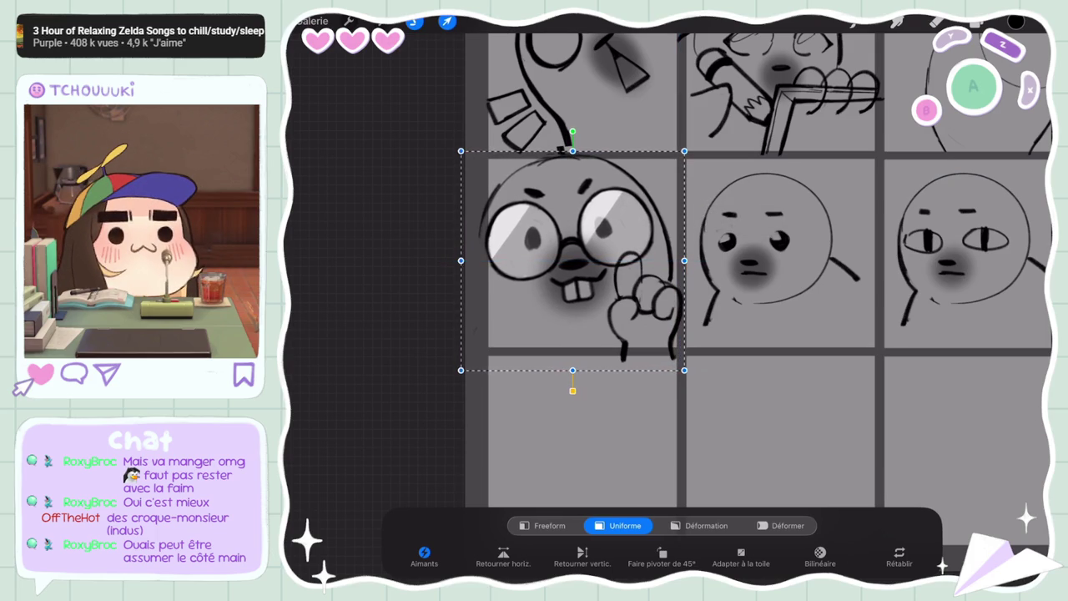
Scale the drawing uniformly to about 657×645 px, nudge it up, and commit
{"action": "left_click_drag", "start_coordinate": [685, 152], "coordinate": [682, 156]}
{"action": "left_click_drag", "start_coordinate": [464, 156], "coordinate": [463, 156]}
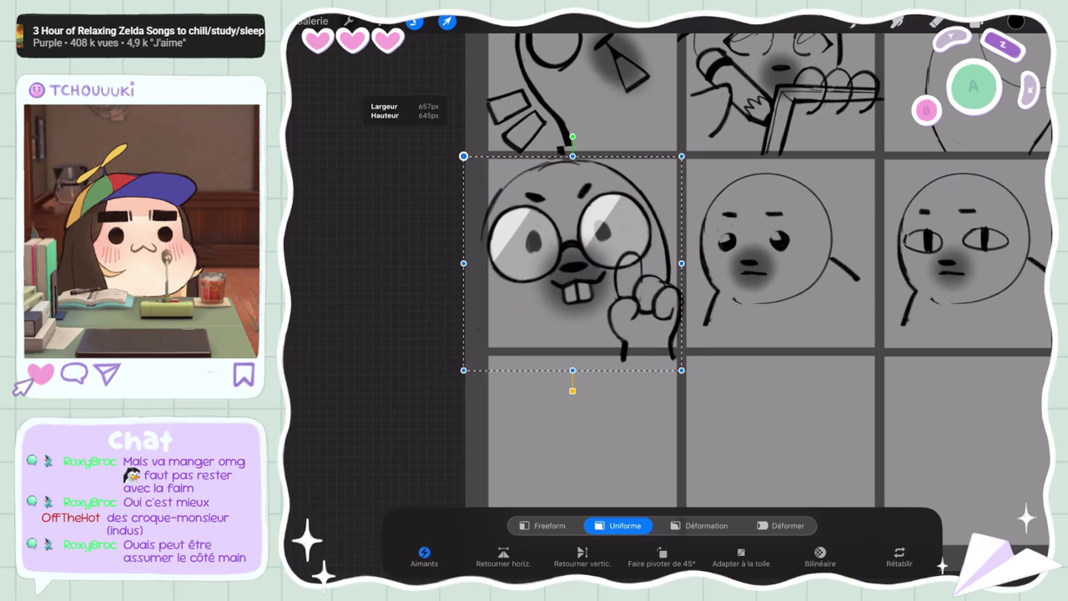
{"action": "left_click", "coordinate": [405, 110]}
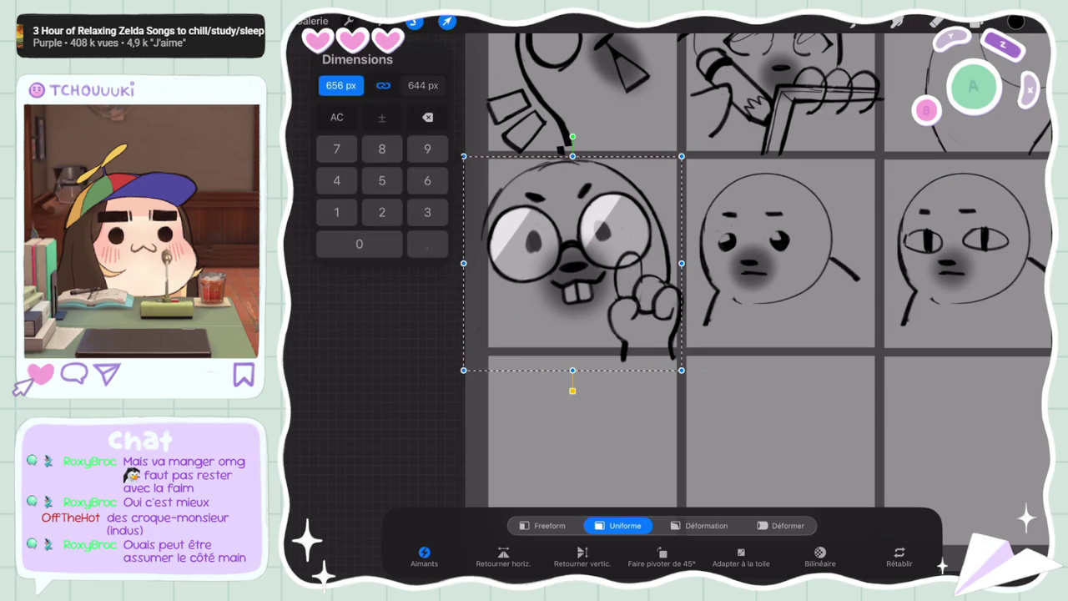
{"action": "left_click_drag", "start_coordinate": [572, 263], "coordinate": [572, 259]}
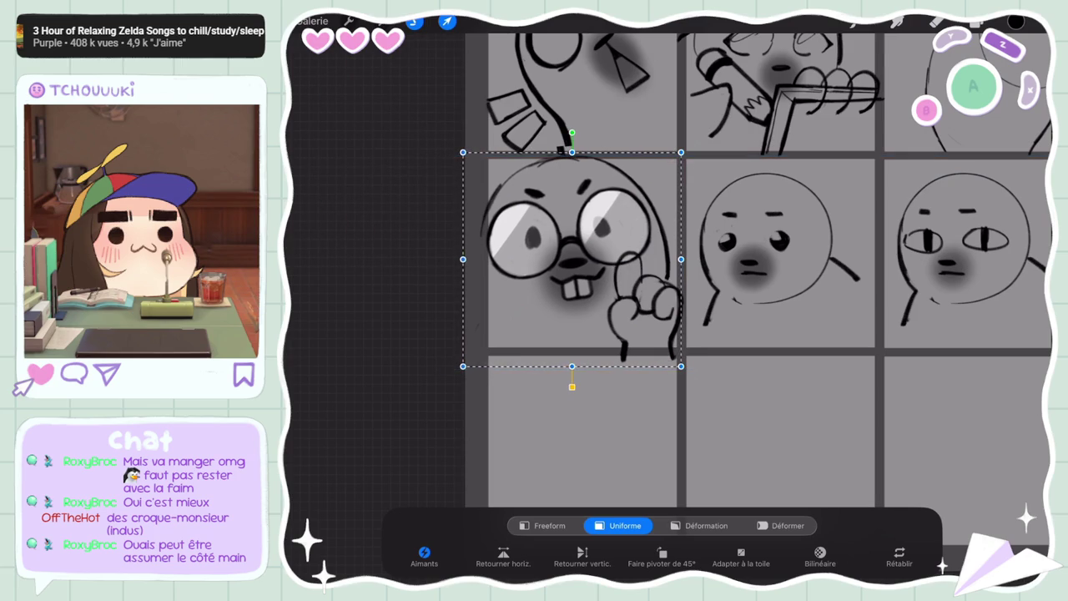
{"action": "left_click", "coordinate": [447, 21]}
Make Calque 2 the only active layer
{"action": "scroll", "coordinate": [668, 292], "scroll_direction": "down", "scroll_amount": 5}
{"action": "scroll", "coordinate": [793, 251], "scroll_direction": "up", "scroll_amount": 4}
{"action": "left_click", "coordinate": [978, 23]}
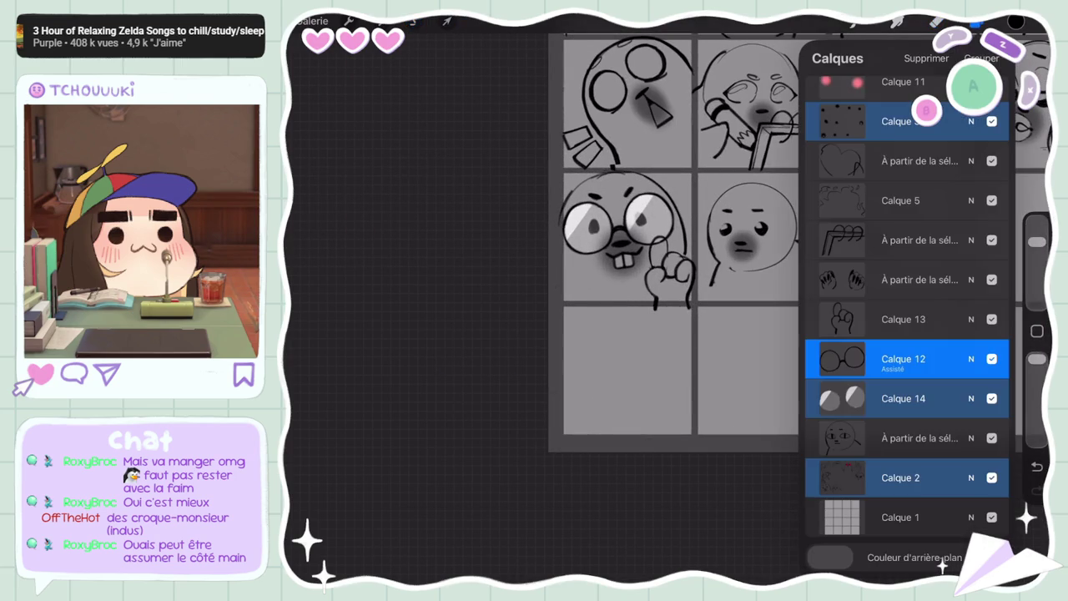
{"action": "left_click", "coordinate": [902, 478]}
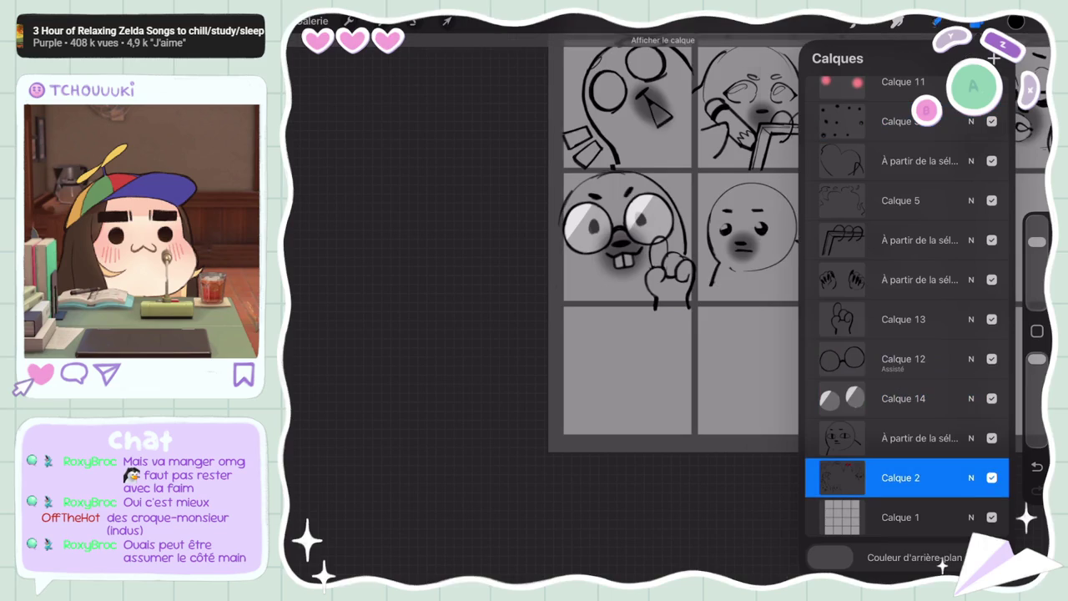
{"action": "scroll", "coordinate": [752, 309], "scroll_direction": "up", "scroll_amount": 3}
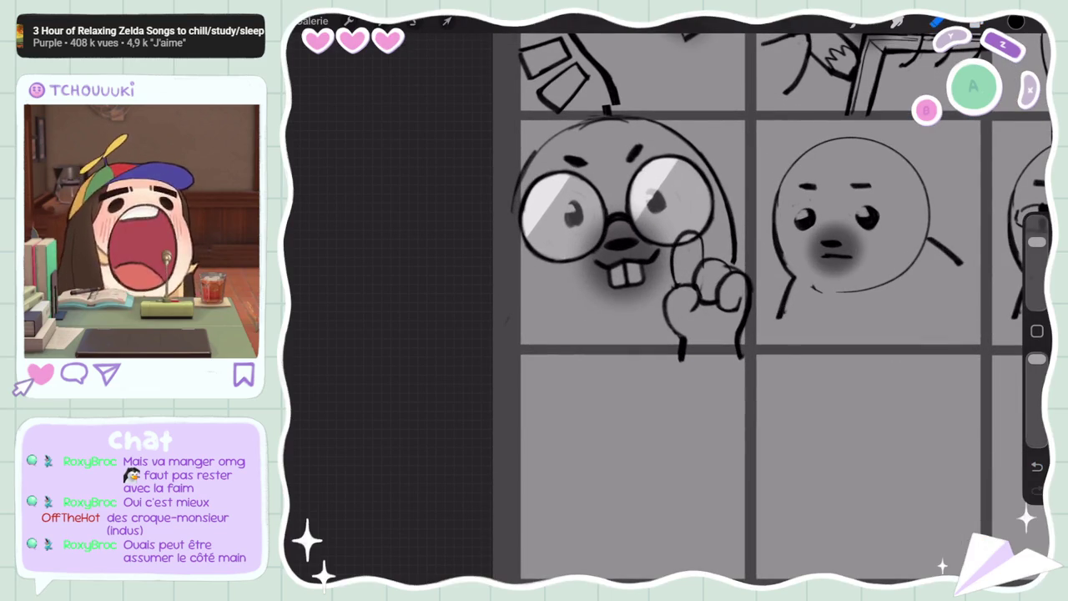
{"action": "scroll", "coordinate": [727, 276], "scroll_direction": "down", "scroll_amount": 10}
{"action": "scroll", "coordinate": [726, 276], "scroll_direction": "down", "scroll_amount": 2}
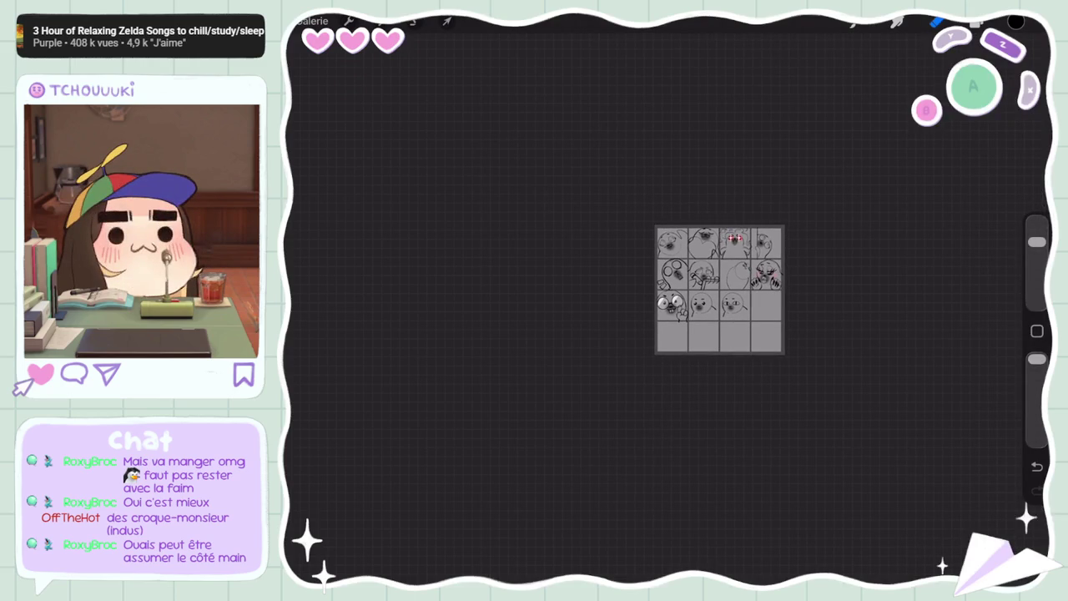
{"action": "scroll", "coordinate": [720, 290], "scroll_direction": "down", "scroll_amount": 3}
{"action": "scroll", "coordinate": [719, 290], "scroll_direction": "down", "scroll_amount": 2}
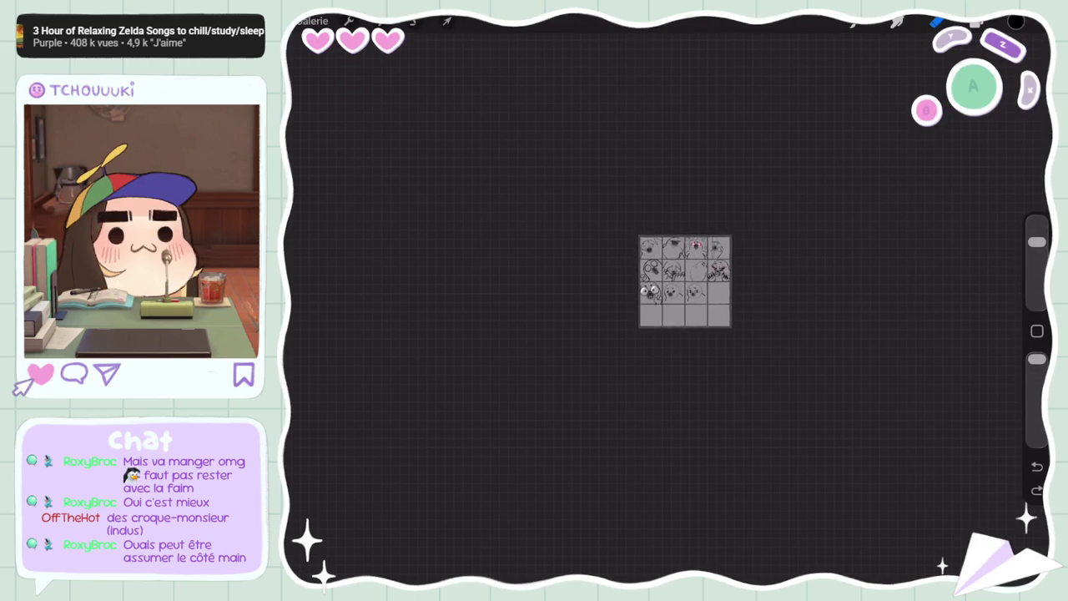
{"action": "scroll", "coordinate": [686, 281], "scroll_direction": "up", "scroll_amount": 5}
{"action": "scroll", "coordinate": [686, 281], "scroll_direction": "up", "scroll_amount": 5}
{"action": "scroll", "coordinate": [685, 281], "scroll_direction": "up", "scroll_amount": 2}
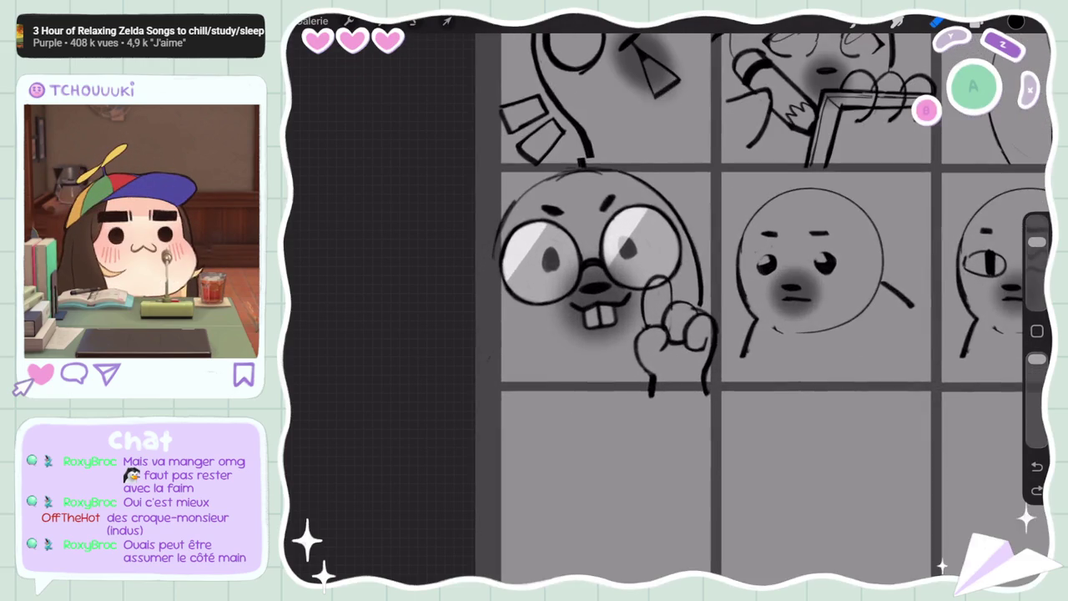
{"action": "scroll", "coordinate": [751, 284], "scroll_direction": "down", "scroll_amount": 2}
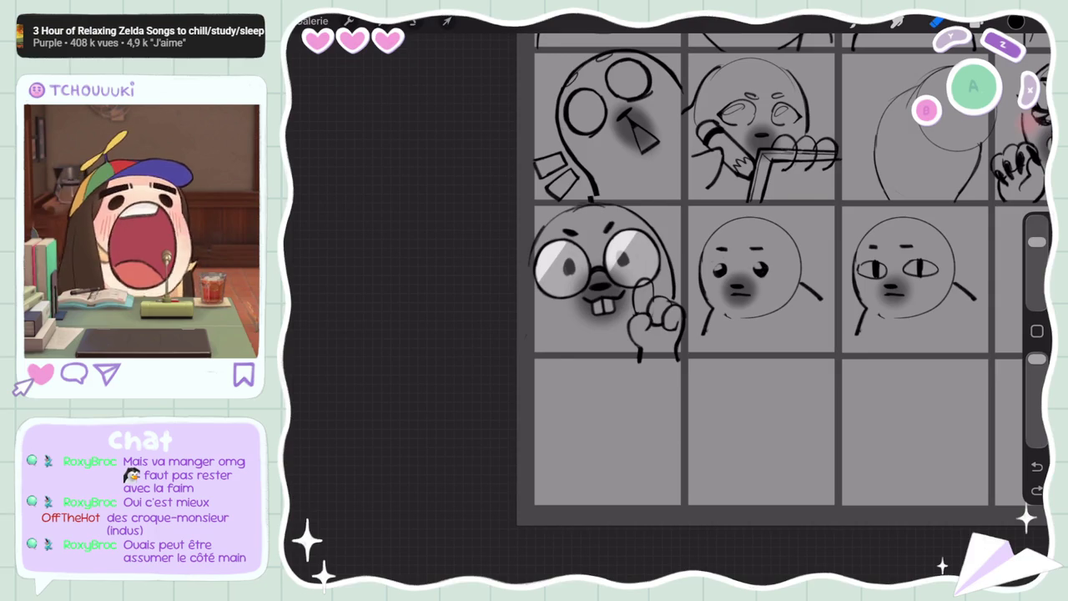
{"action": "scroll", "coordinate": [785, 284], "scroll_direction": "up", "scroll_amount": 2}
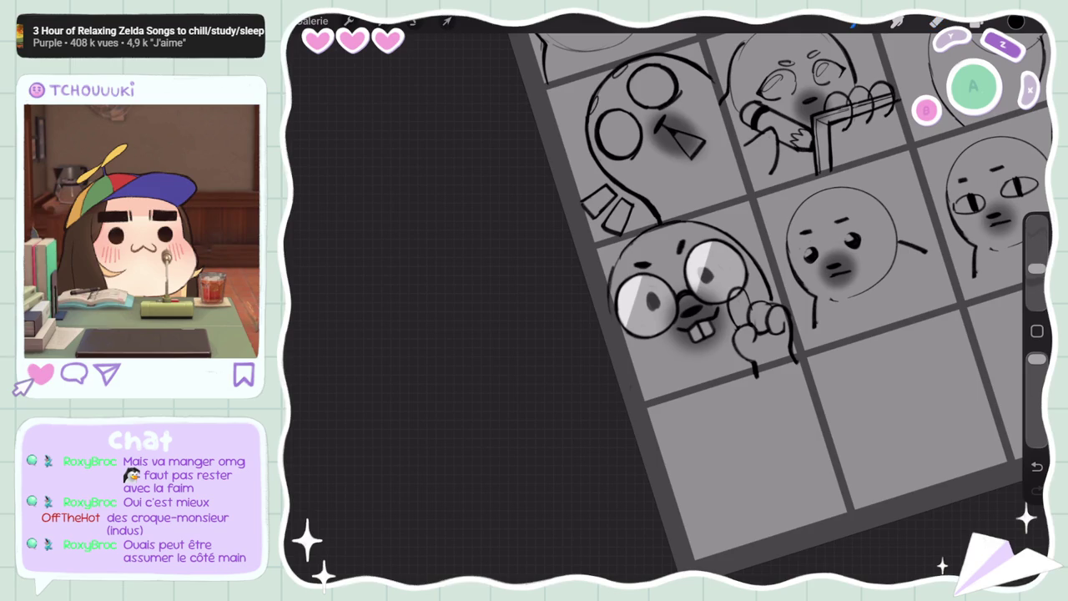
{"action": "left_click_drag", "start_coordinate": [693, 292], "coordinate": [693, 267]}
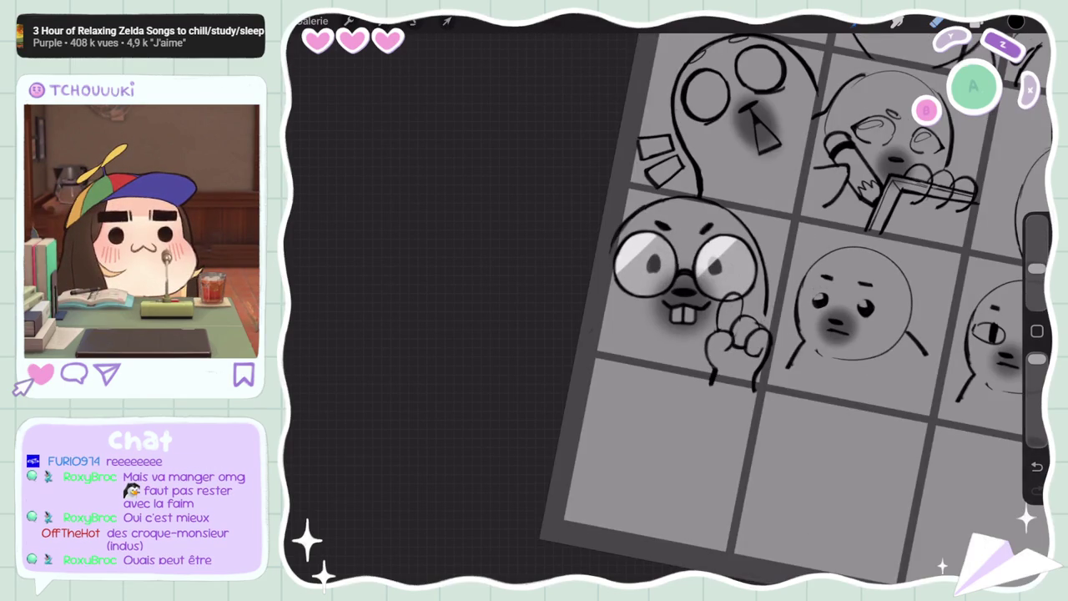
{"action": "scroll", "coordinate": [751, 275], "scroll_direction": "down", "scroll_amount": 5}
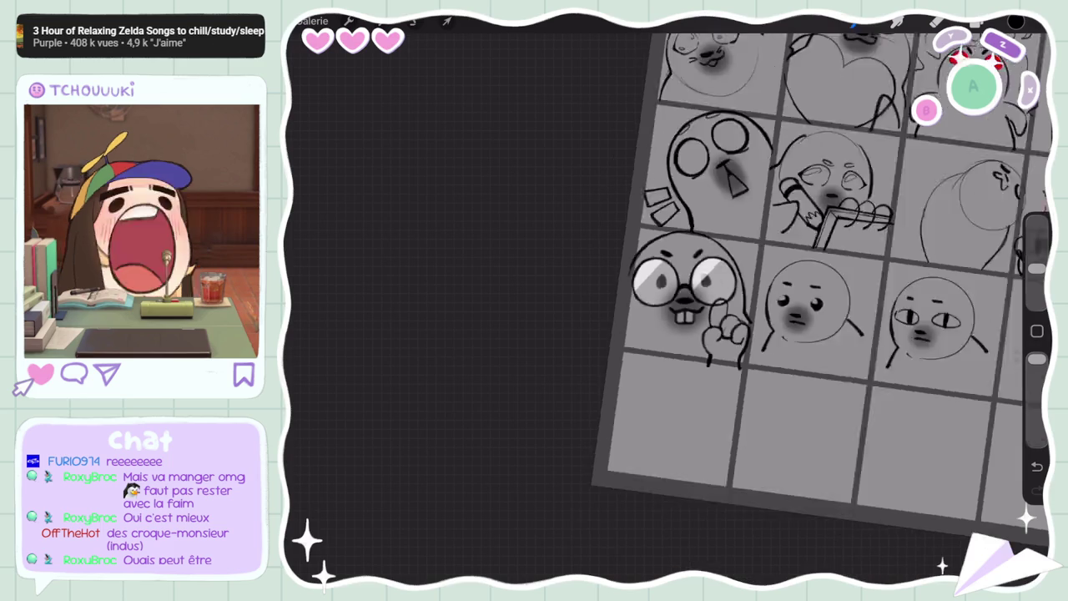
{"action": "scroll", "coordinate": [738, 267], "scroll_direction": "down", "scroll_amount": 3}
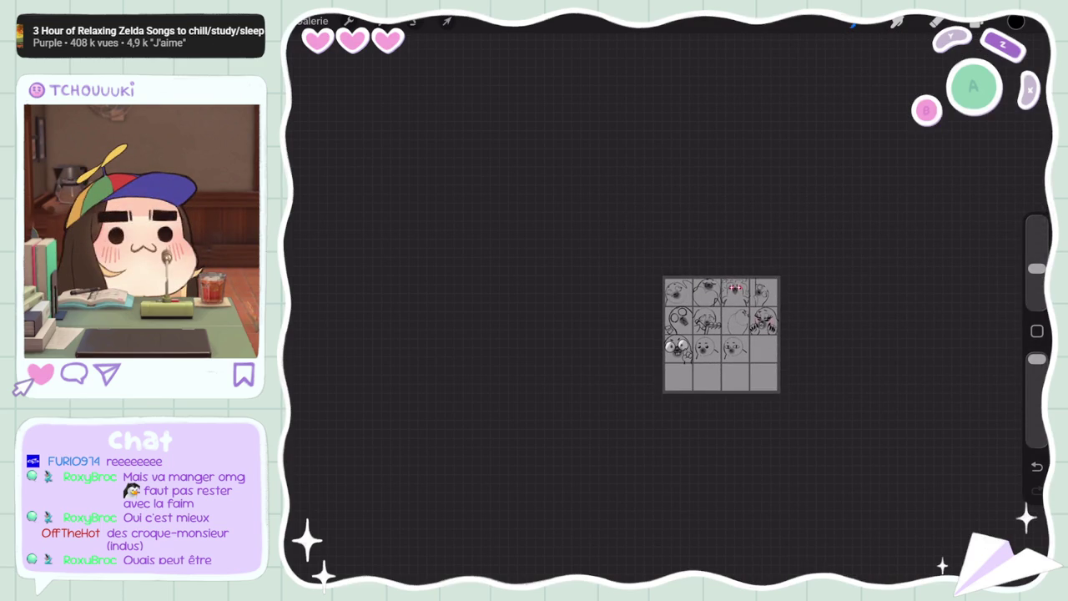
{"action": "scroll", "coordinate": [722, 334], "scroll_direction": "up", "scroll_amount": 5}
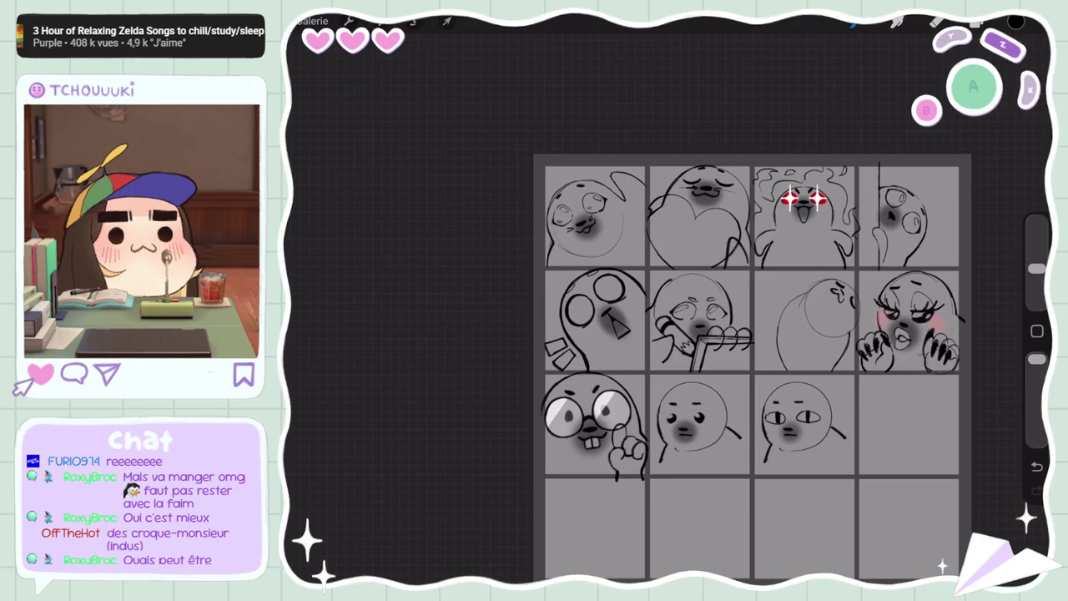
{"action": "scroll", "coordinate": [752, 334], "scroll_direction": "up", "scroll_amount": 3}
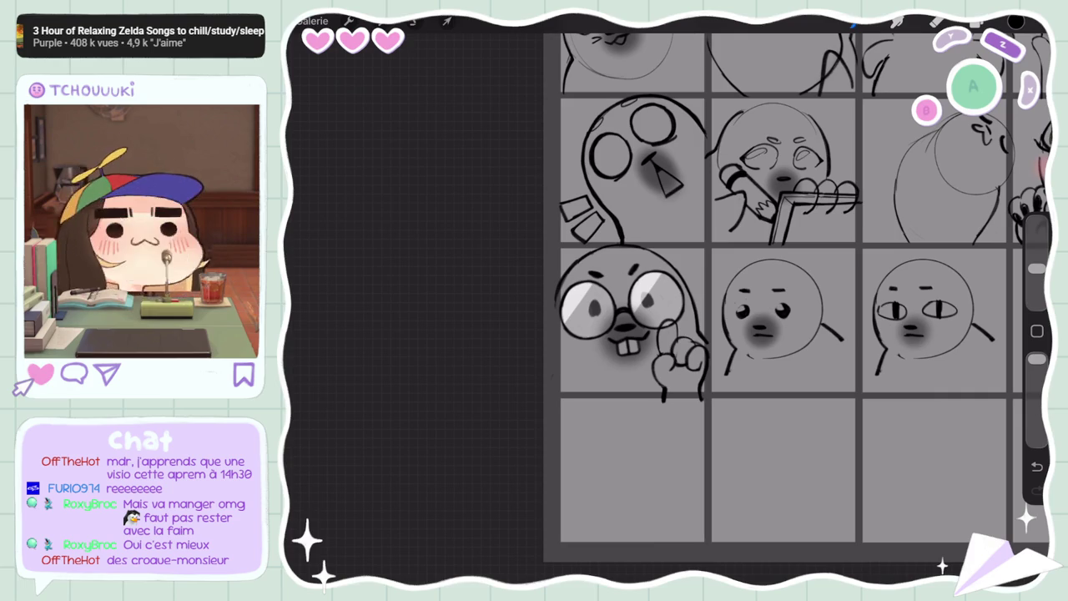
{"action": "scroll", "coordinate": [784, 292], "scroll_direction": "down", "scroll_amount": 5}
{"action": "scroll", "coordinate": [784, 292], "scroll_direction": "up", "scroll_amount": 4}
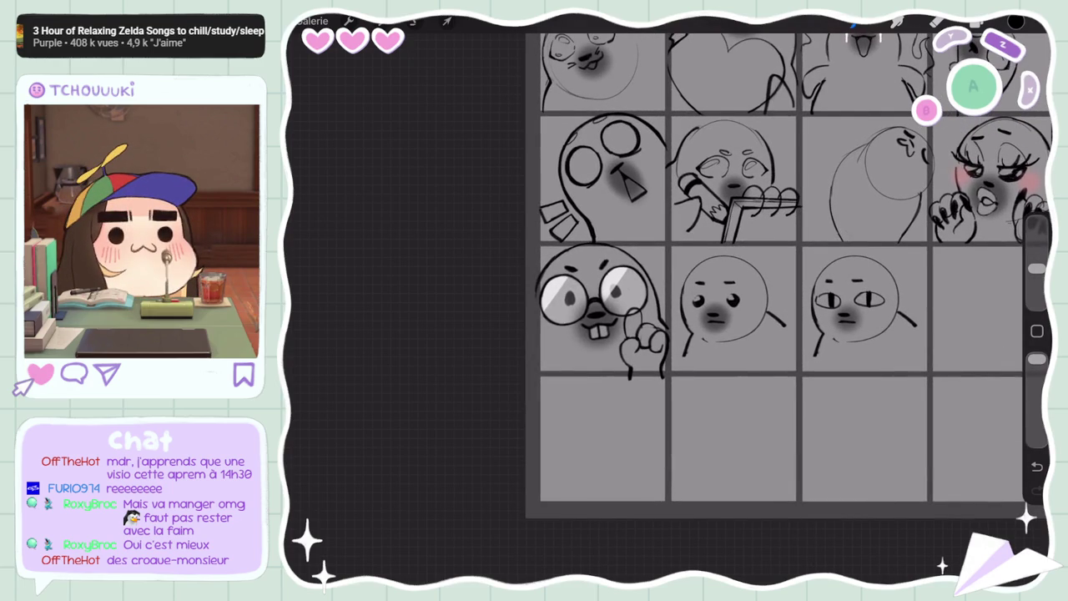
{"action": "scroll", "coordinate": [685, 308], "scroll_direction": "up", "scroll_amount": 2}
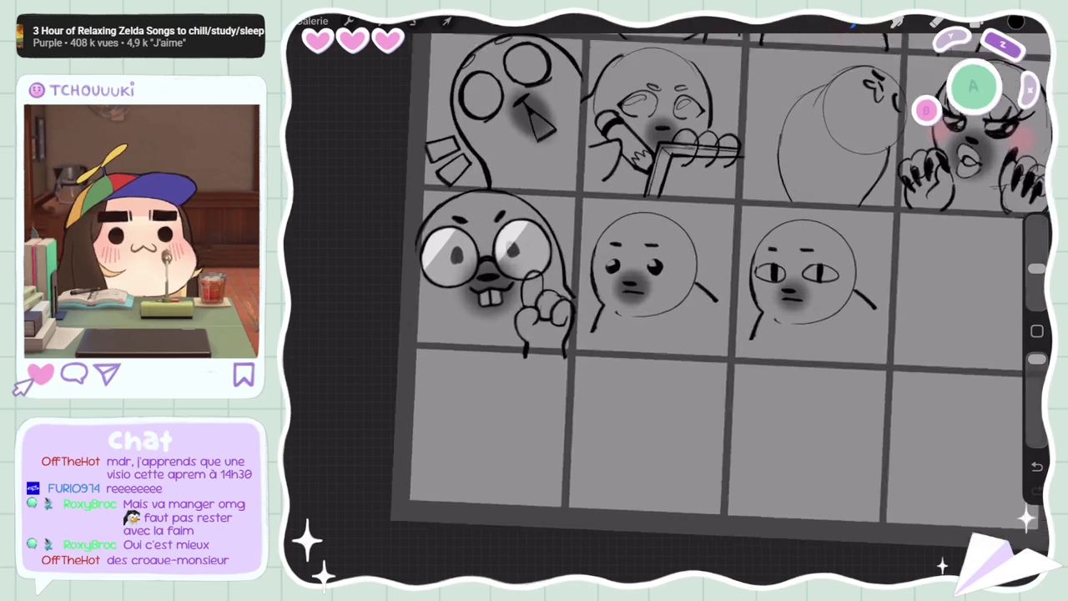
{"action": "scroll", "coordinate": [684, 309], "scroll_direction": "up", "scroll_amount": 2}
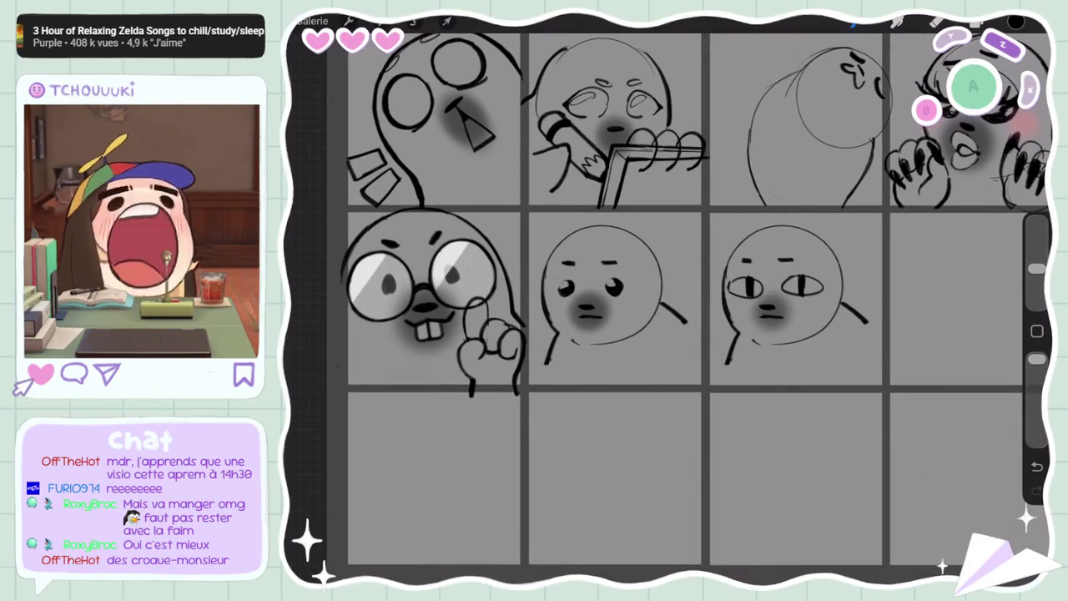
{"action": "left_click", "coordinate": [979, 24]}
{"action": "scroll", "coordinate": [551, 309], "scroll_direction": "down", "scroll_amount": 2}
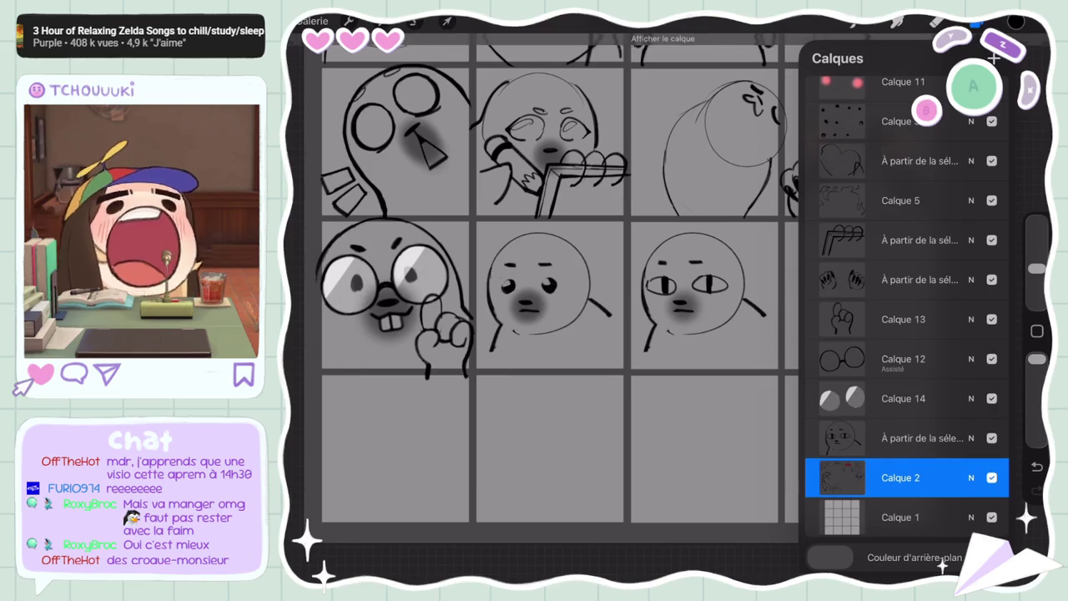
{"action": "scroll", "coordinate": [393, 284], "scroll_direction": "up", "scroll_amount": 2}
{"action": "scroll", "coordinate": [325, 309], "scroll_direction": "up", "scroll_amount": 2}
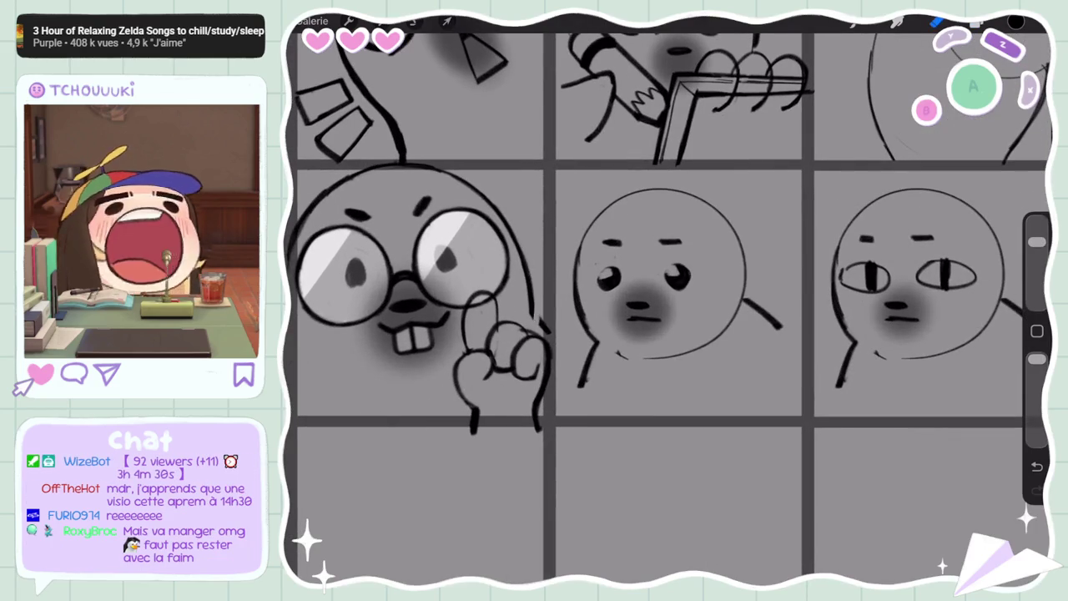
{"action": "left_click_drag", "start_coordinate": [1038, 242], "coordinate": [1038, 269]}
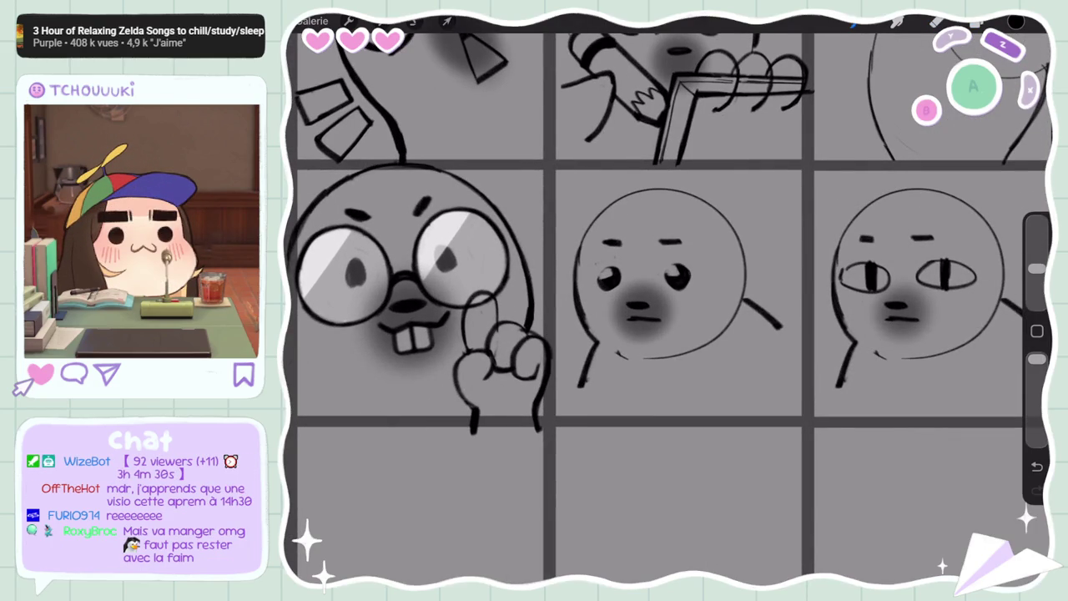
{"action": "scroll", "coordinate": [668, 301], "scroll_direction": "down", "scroll_amount": 5}
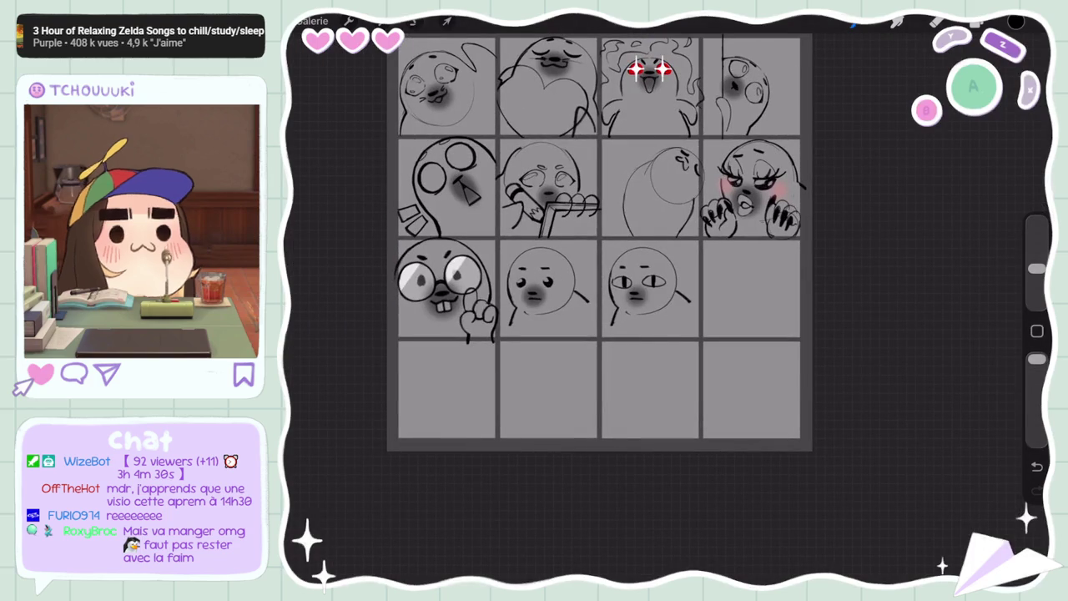
{"action": "key", "text": "l"}
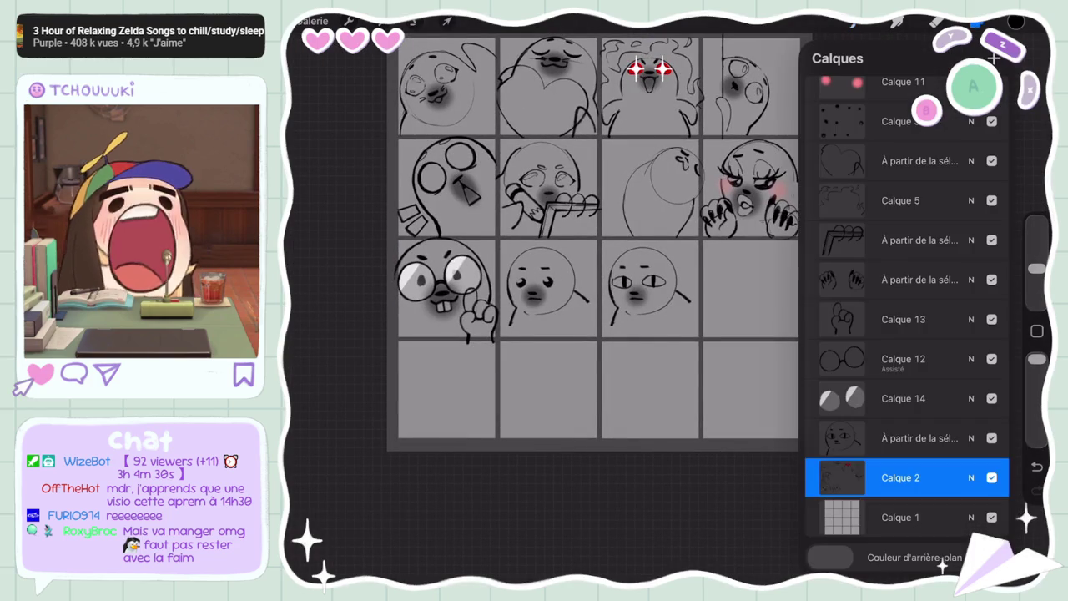
{"action": "scroll", "coordinate": [601, 251], "scroll_direction": "up", "scroll_amount": 3}
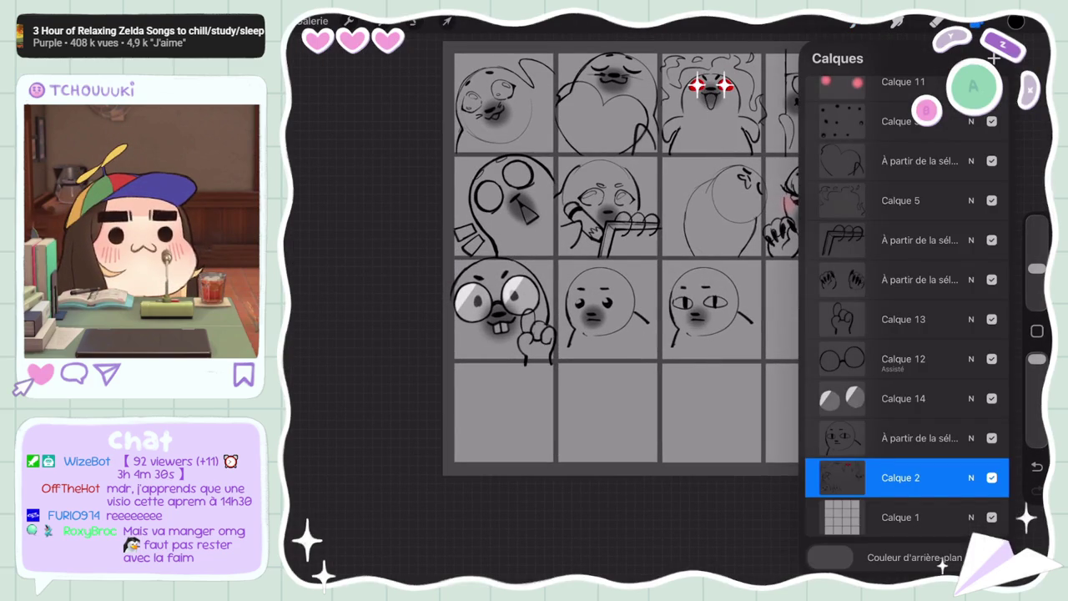
{"action": "key", "text": "ctrl+z"}
{"action": "key", "text": "ctrl+shift+z"}
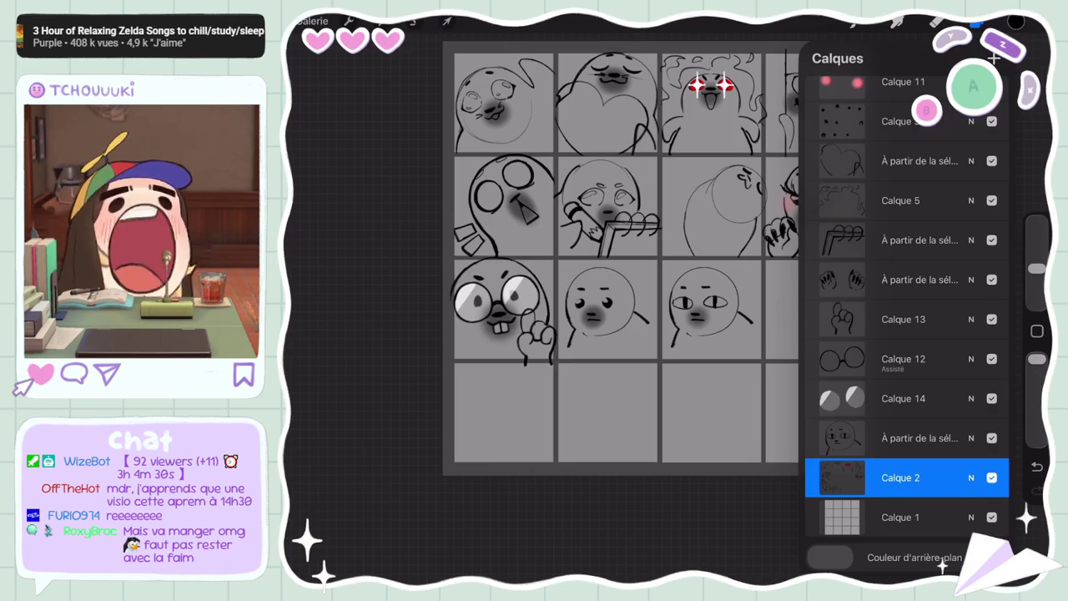
{"action": "scroll", "coordinate": [731, 307], "scroll_direction": "up", "scroll_amount": 3}
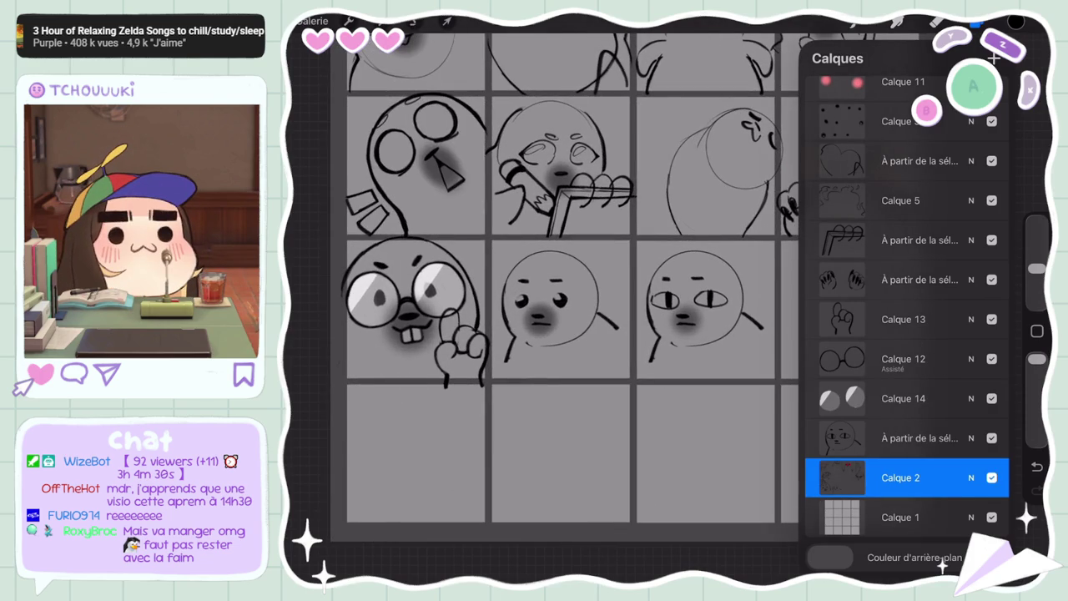
{"action": "scroll", "coordinate": [501, 292], "scroll_direction": "up", "scroll_amount": 3}
{"action": "left_click", "coordinate": [975, 23]}
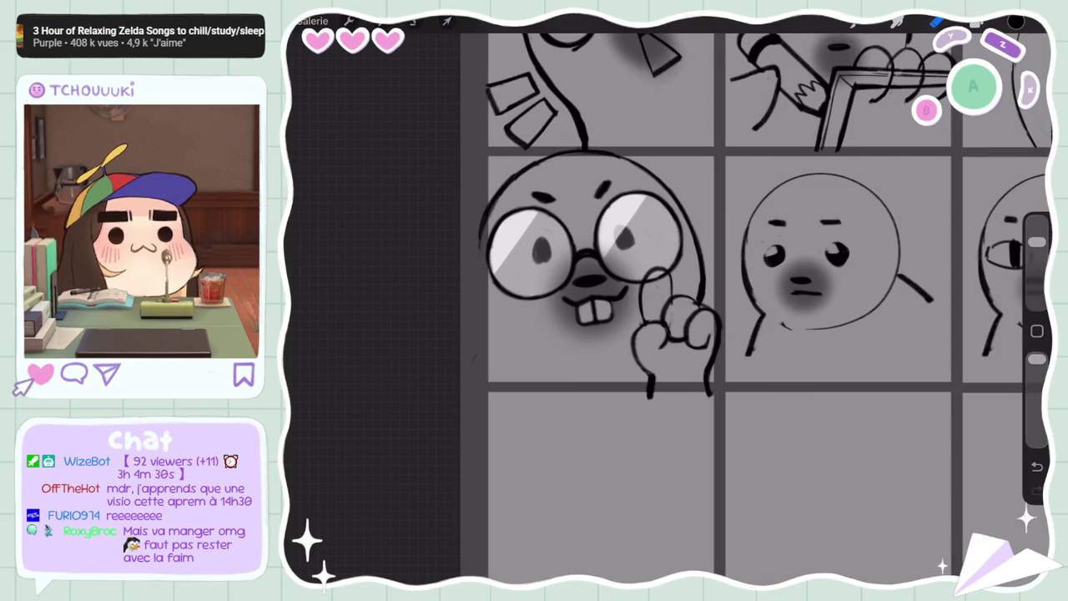
Reduce the brush size using the sidebar slider
{"action": "left_click_drag", "start_coordinate": [1037, 242], "coordinate": [1038, 269]}
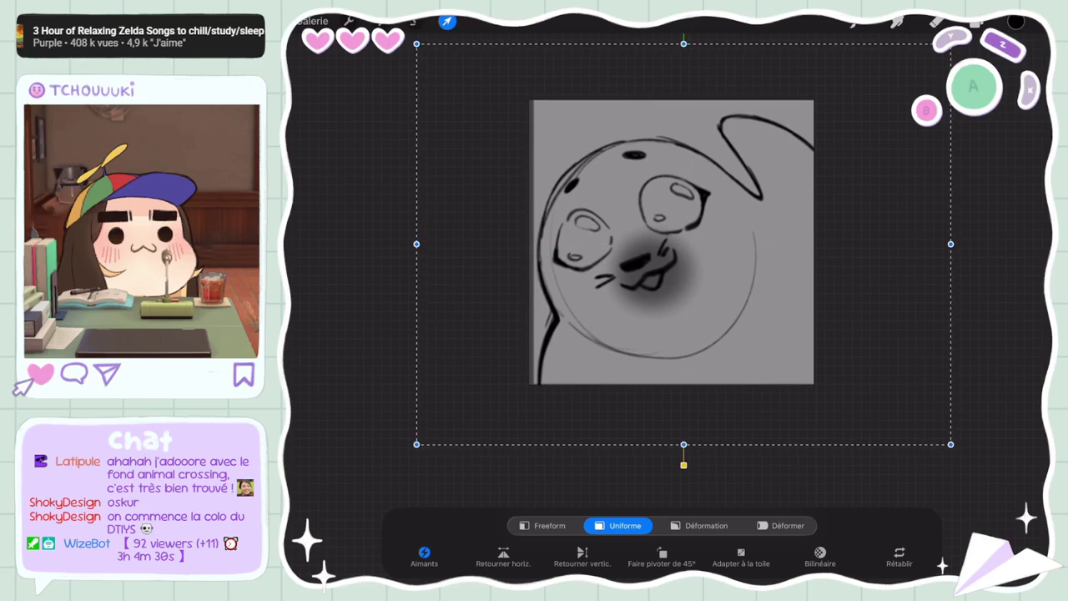
Confirm the sketch's placement and fade the sketch layer to 21% opacity
{"action": "left_click", "coordinate": [976, 21]}
{"action": "left_click", "coordinate": [992, 96]}
{"action": "left_click_drag", "start_coordinate": [997, 143], "coordinate": [850, 143]}
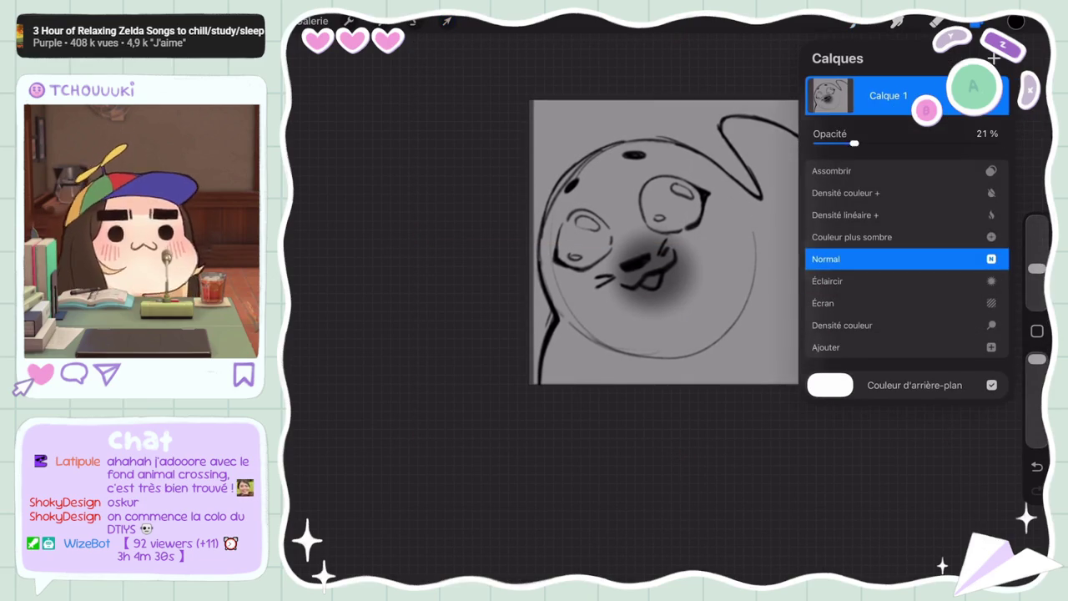
{"action": "left_click", "coordinate": [992, 95]}
Add a new empty layer above the sketch and pick the Crayon HB brush
{"action": "left_click", "coordinate": [994, 57]}
{"action": "left_click", "coordinate": [853, 21]}
{"action": "left_click", "coordinate": [584, 459]}
{"action": "scroll", "coordinate": [663, 263], "scroll_direction": "up", "scroll_amount": 3}
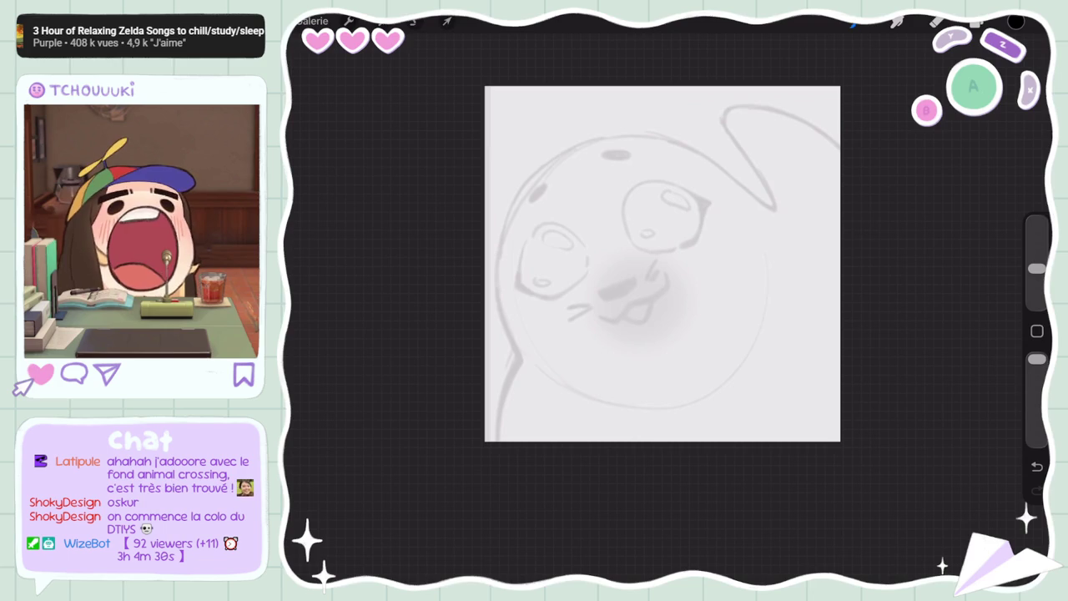
Zoom in on the face and fill the left eye solid black
{"action": "left_click_drag", "start_coordinate": [663, 263], "coordinate": [785, 243]}
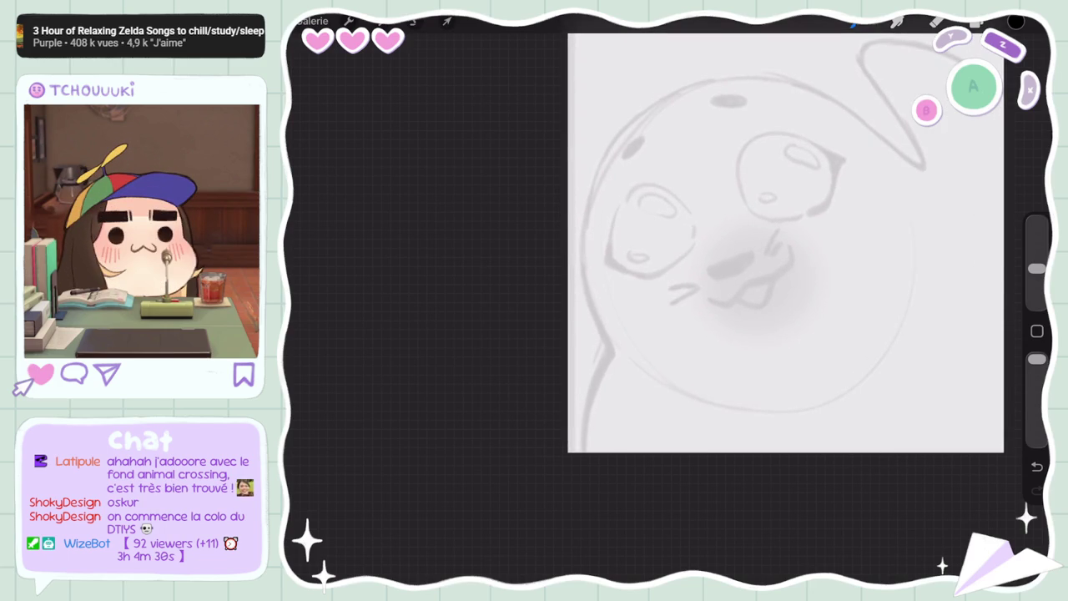
{"action": "key", "text": "ctrl+z"}
{"action": "mouse_move", "coordinate": [693, 223]}
{"action": "left_mouse_down"}
{"action": "mouse_move", "coordinate": [622, 201]}
{"action": "mouse_move", "coordinate": [605, 265]}
{"action": "mouse_move", "coordinate": [636, 209]}
{"action": "mouse_move", "coordinate": [659, 225]}
{"action": "mouse_move", "coordinate": [683, 217]}
{"action": "left_mouse_up"}
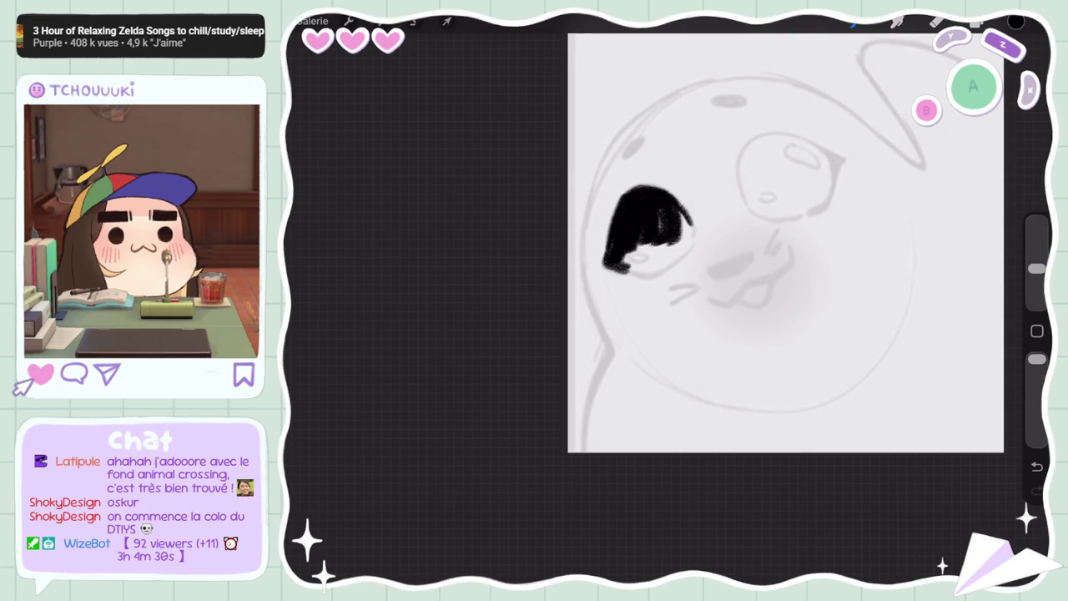
{"action": "key", "text": "ctrl+z"}
{"action": "key", "text": "ctrl+shift+z"}
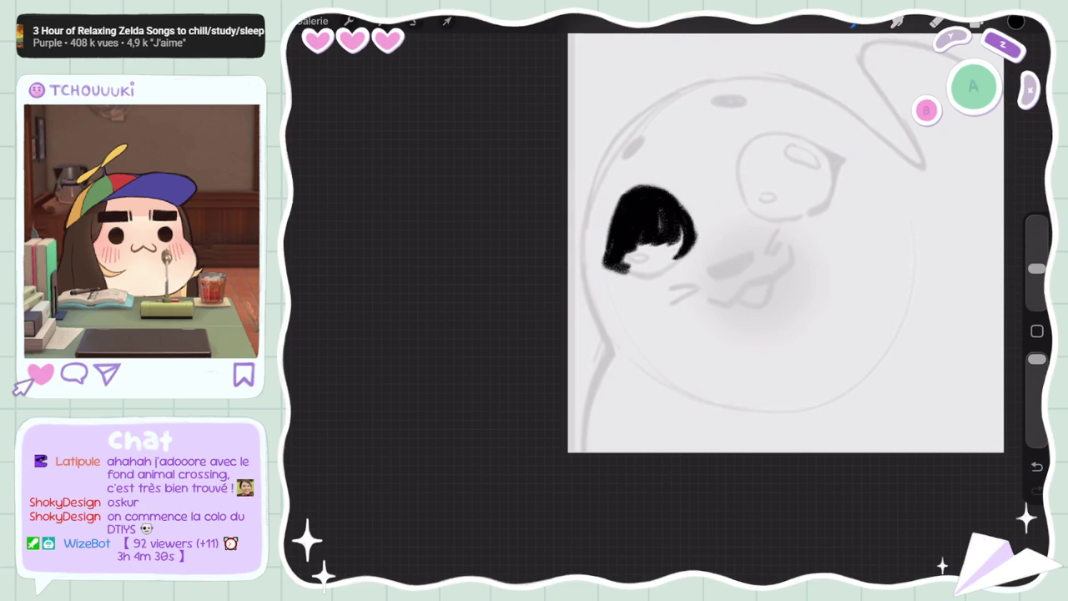
{"action": "key", "text": "ctrl+z"}
{"action": "key", "text": "ctrl+shift+z"}
{"action": "key", "text": "ctrl+z"}
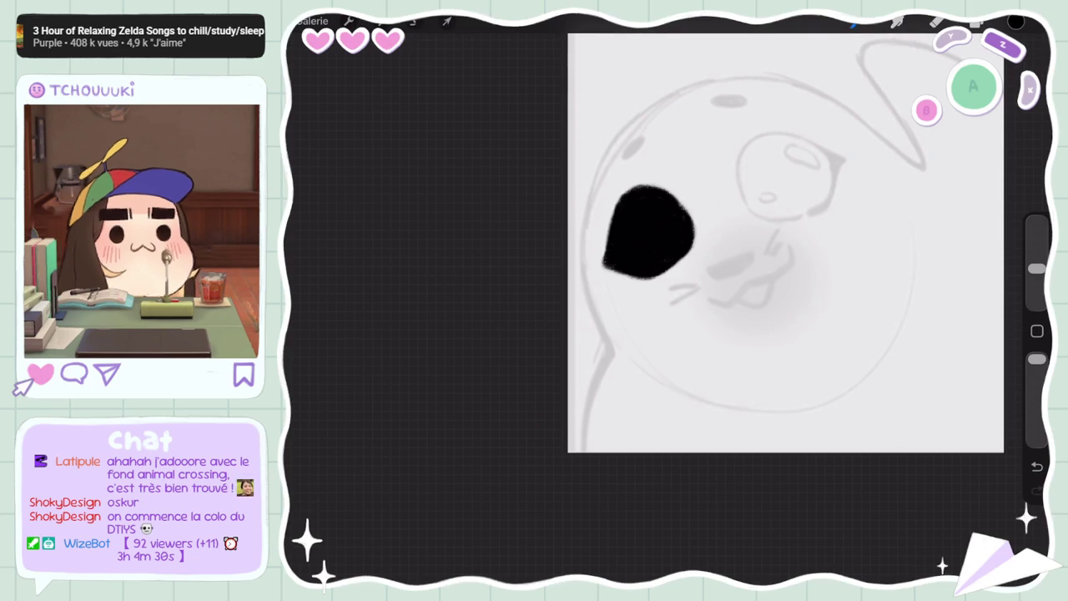
Rotate the canvas and paint the right eye and its pupil solid black
{"action": "left_click_drag", "start_coordinate": [751, 250], "coordinate": [676, 276]}
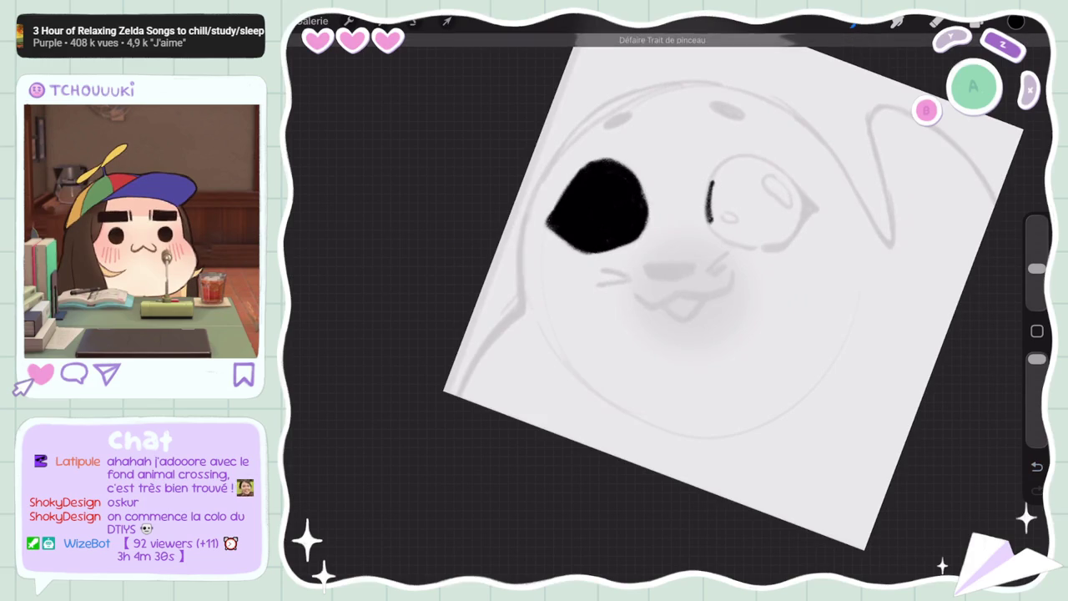
{"action": "left_click_drag", "start_coordinate": [711, 182], "coordinate": [724, 237]}
{"action": "left_click_drag", "start_coordinate": [817, 210], "coordinate": [766, 244]}
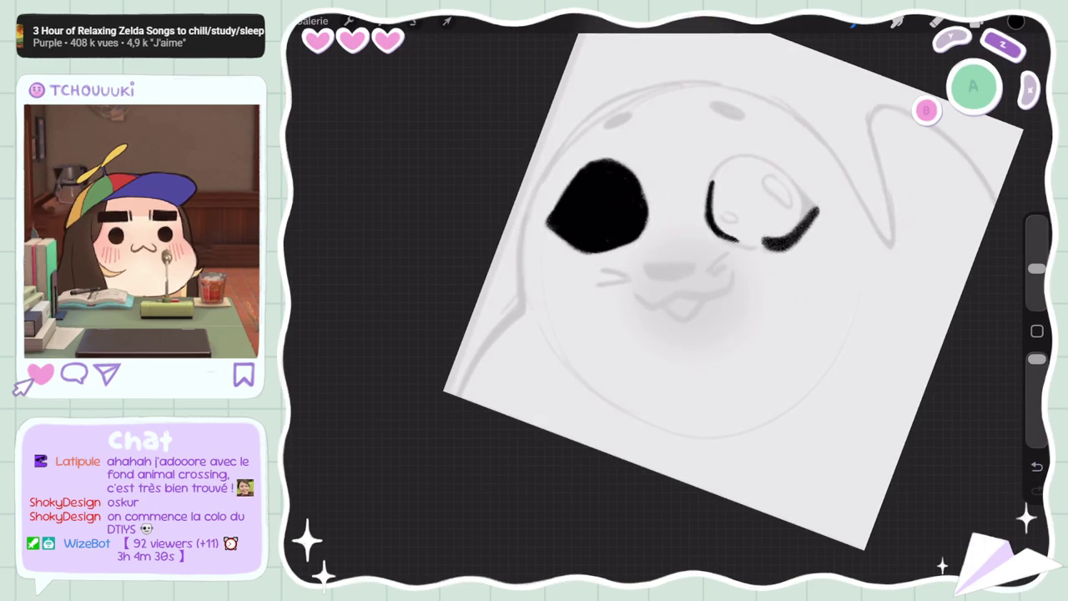
{"action": "left_click_drag", "start_coordinate": [734, 293], "coordinate": [768, 317]}
{"action": "key", "text": "ctrl+z"}
{"action": "mouse_move", "coordinate": [841, 194]}
{"action": "left_mouse_down"}
{"action": "mouse_move", "coordinate": [803, 264]}
{"action": "mouse_move", "coordinate": [818, 257]}
{"action": "left_mouse_up"}
{"action": "mouse_move", "coordinate": [751, 255]}
{"action": "left_mouse_down"}
{"action": "mouse_move", "coordinate": [810, 238]}
{"action": "mouse_move", "coordinate": [797, 225]}
{"action": "left_mouse_up"}
{"action": "left_click_drag", "start_coordinate": [751, 334], "coordinate": [668, 384]}
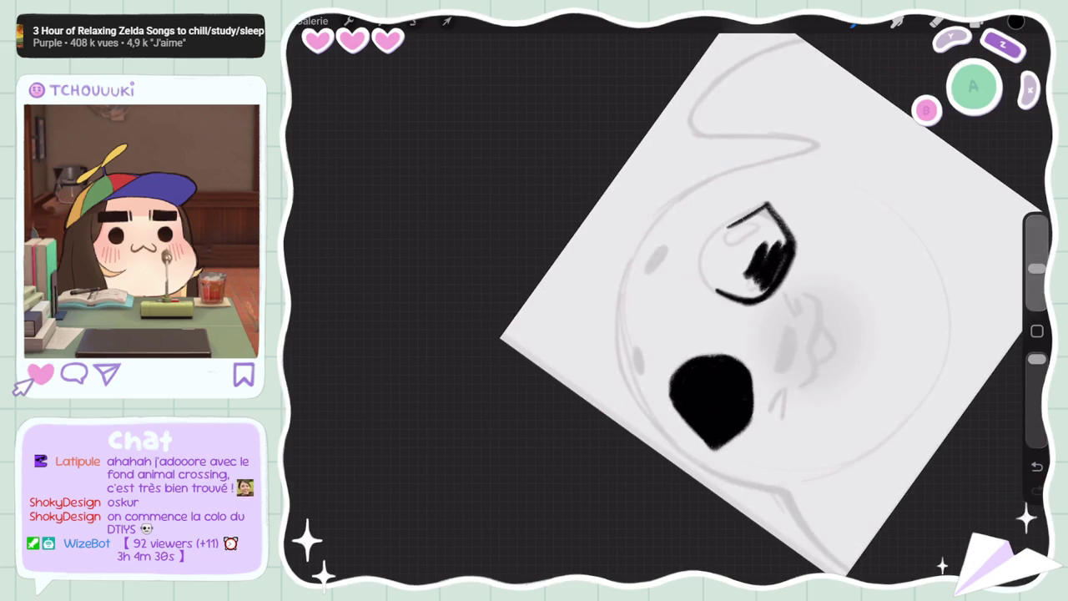
Redraw the upper eye's outline thicker and darker, filling its bottom and right edge
{"action": "key", "text": "ctrl+z"}
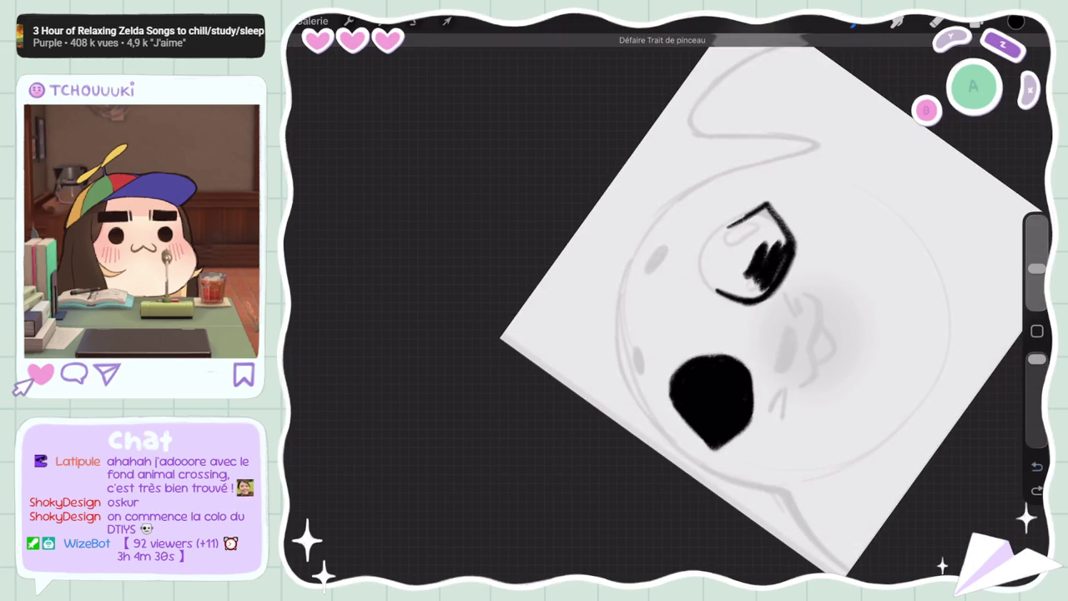
{"action": "left_click_drag", "start_coordinate": [709, 242], "coordinate": [768, 204]}
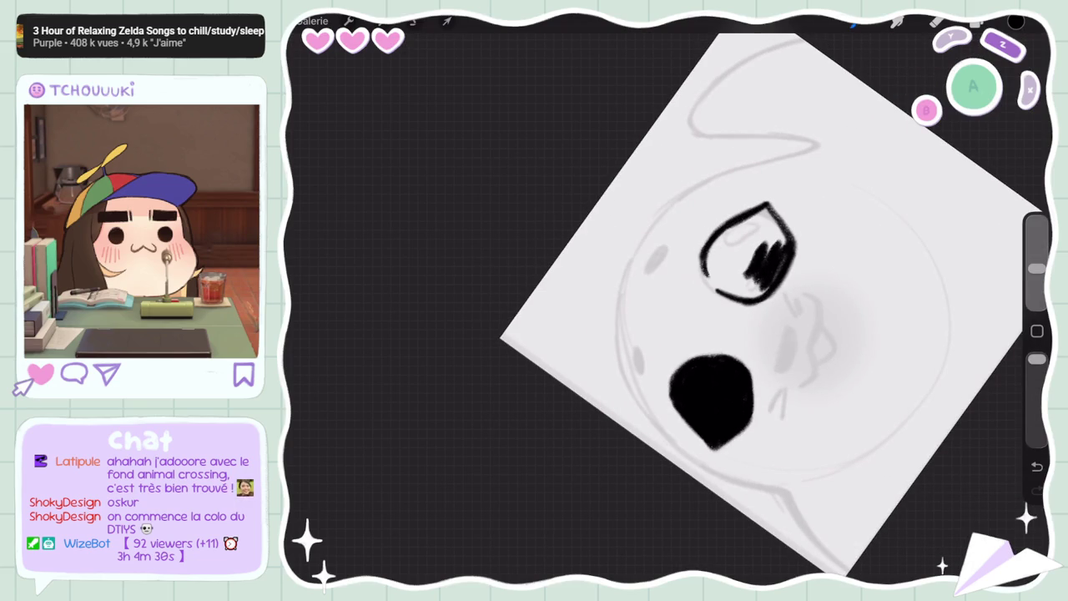
{"action": "key", "text": "ctrl+z"}
{"action": "left_click_drag", "start_coordinate": [701, 273], "coordinate": [723, 226]}
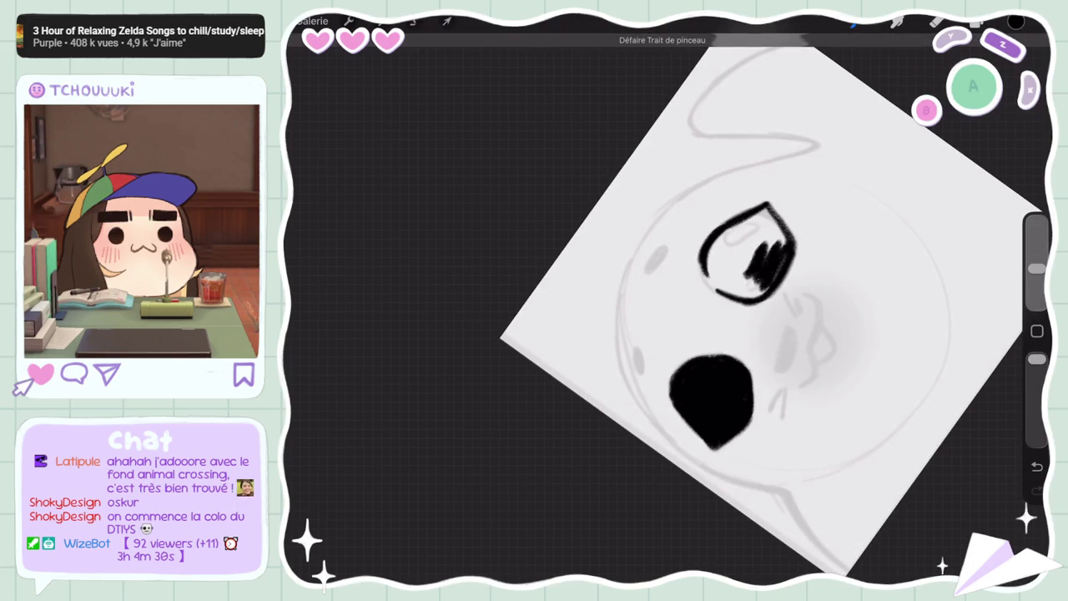
{"action": "mouse_move", "coordinate": [709, 284]}
{"action": "left_mouse_down"}
{"action": "mouse_move", "coordinate": [753, 264]}
{"action": "mouse_move", "coordinate": [761, 234]}
{"action": "left_mouse_up"}
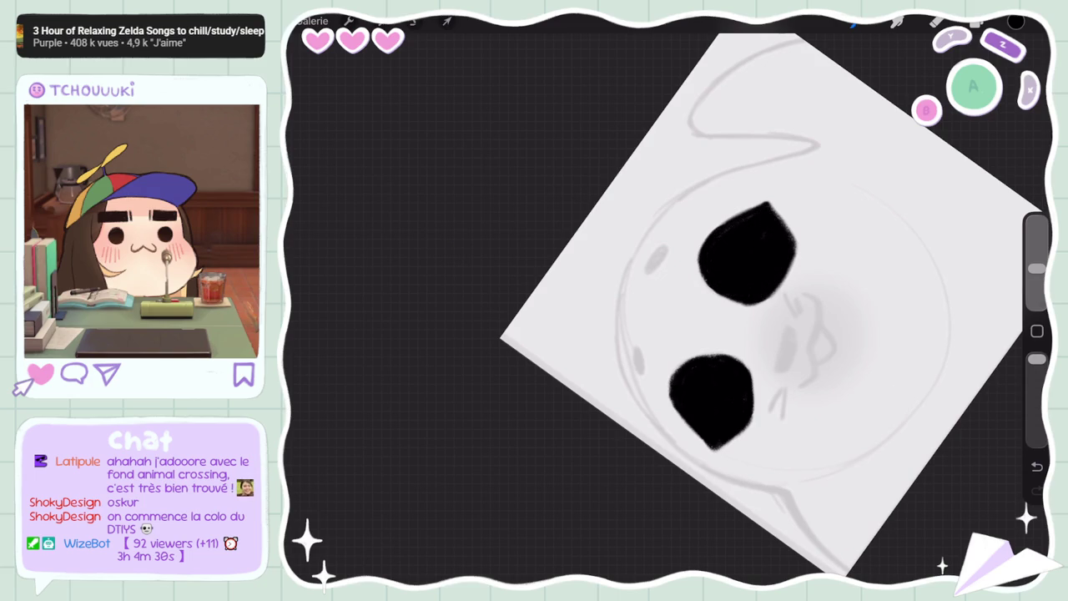
{"action": "scroll", "coordinate": [734, 301], "scroll_direction": "up", "scroll_amount": 5}
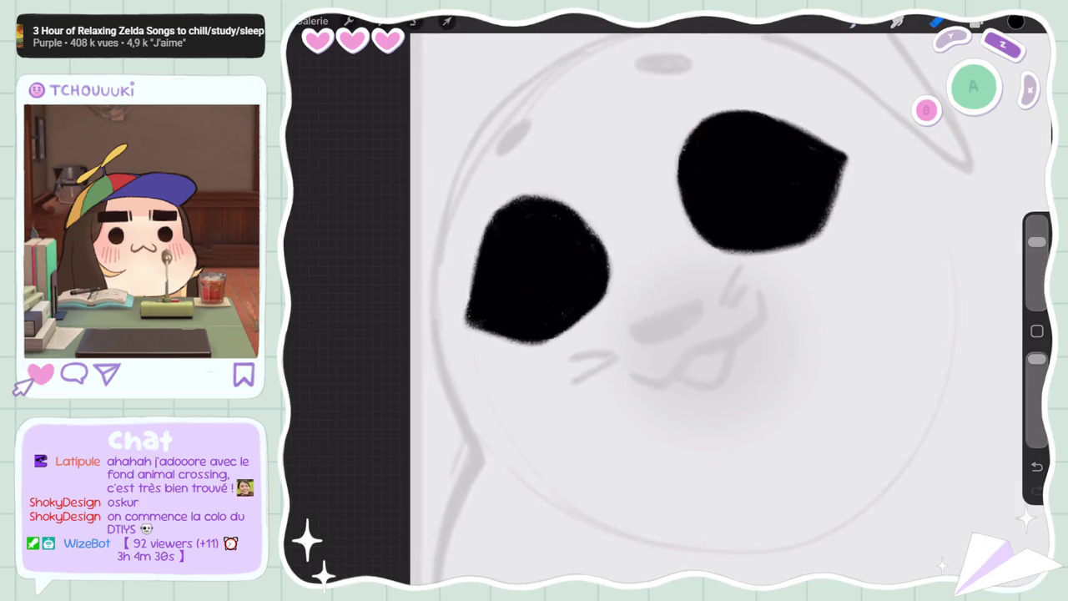
{"action": "left_click_drag", "start_coordinate": [847, 161], "coordinate": [822, 237]}
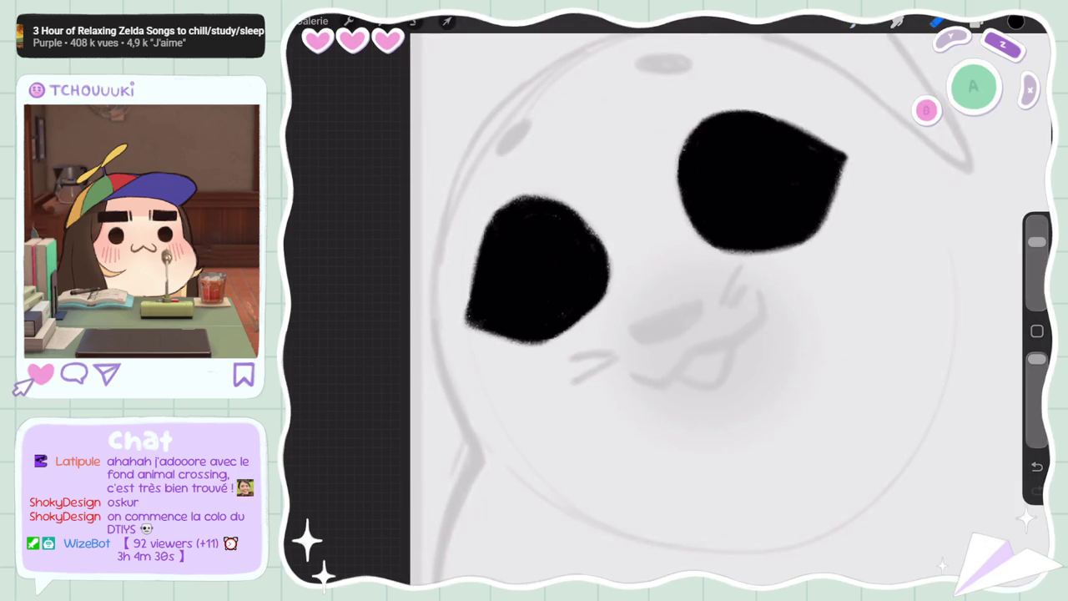
{"action": "scroll", "coordinate": [734, 300], "scroll_direction": "down", "scroll_amount": 3}
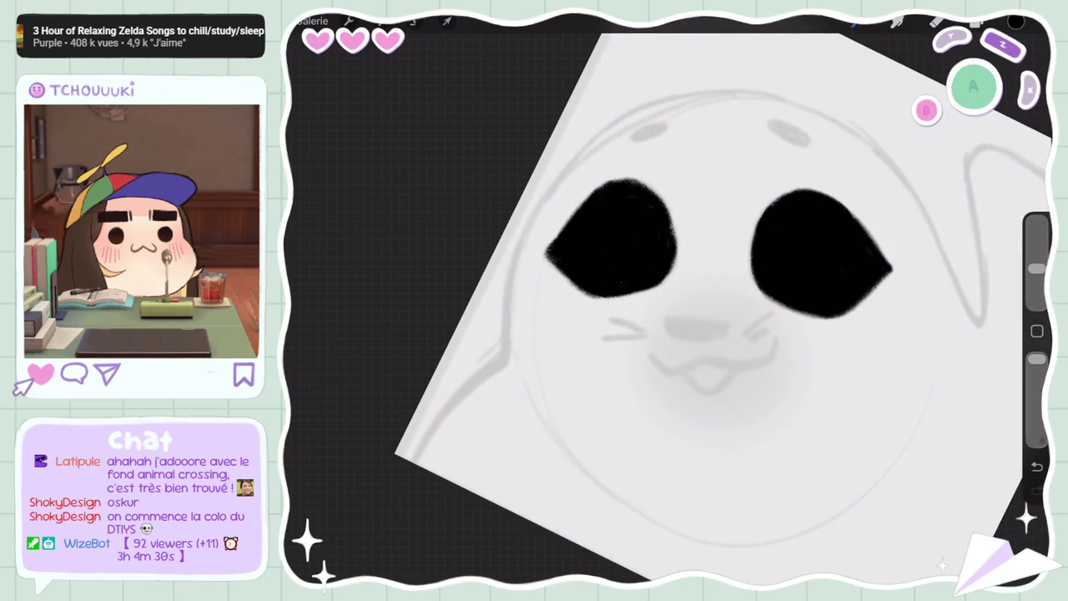
{"action": "key", "text": "ctrl+z"}
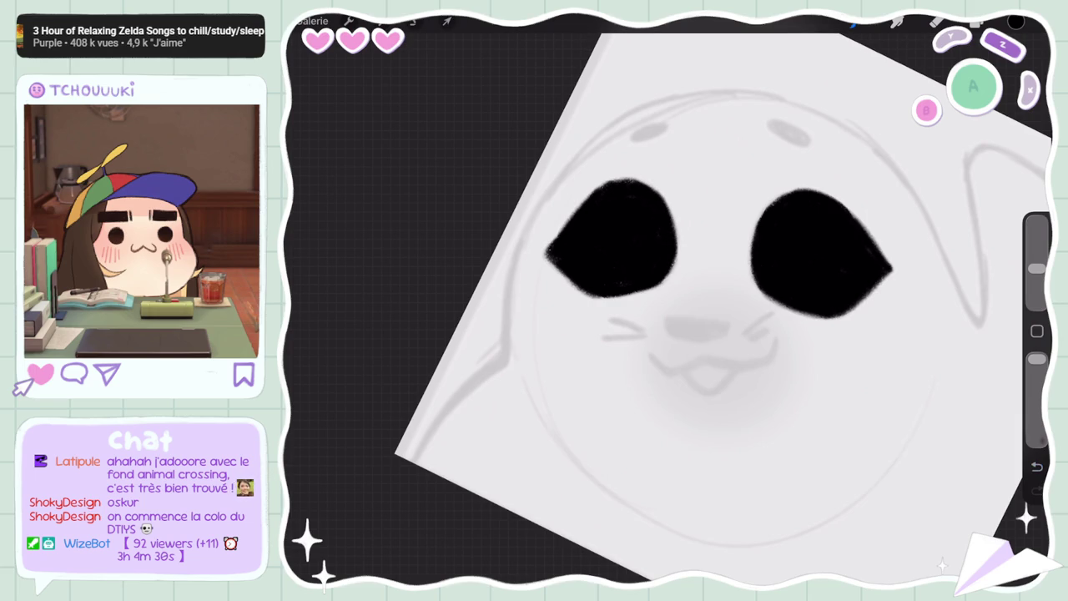
{"action": "scroll", "coordinate": [668, 300], "scroll_direction": "down", "scroll_amount": 2}
Try trial outline strokes on the right side while reducing the brush size twice
{"action": "left_click_drag", "start_coordinate": [835, 192], "coordinate": [751, 363]}
{"action": "key", "text": "ctrl+z"}
{"action": "left_click_drag", "start_coordinate": [1037, 230], "coordinate": [1036, 245]}
{"action": "left_click_drag", "start_coordinate": [697, 133], "coordinate": [797, 367]}
{"action": "key", "text": "ctrl+z"}
{"action": "left_click_drag", "start_coordinate": [1036, 245], "coordinate": [1037, 253]}
Redraw the head outline along the seal's right side with a fine-tuned brush size
{"action": "mouse_move", "coordinate": [685, 129]}
{"action": "left_mouse_down"}
{"action": "mouse_move", "coordinate": [839, 355]}
{"action": "mouse_move", "coordinate": [574, 476]}
{"action": "left_mouse_up"}
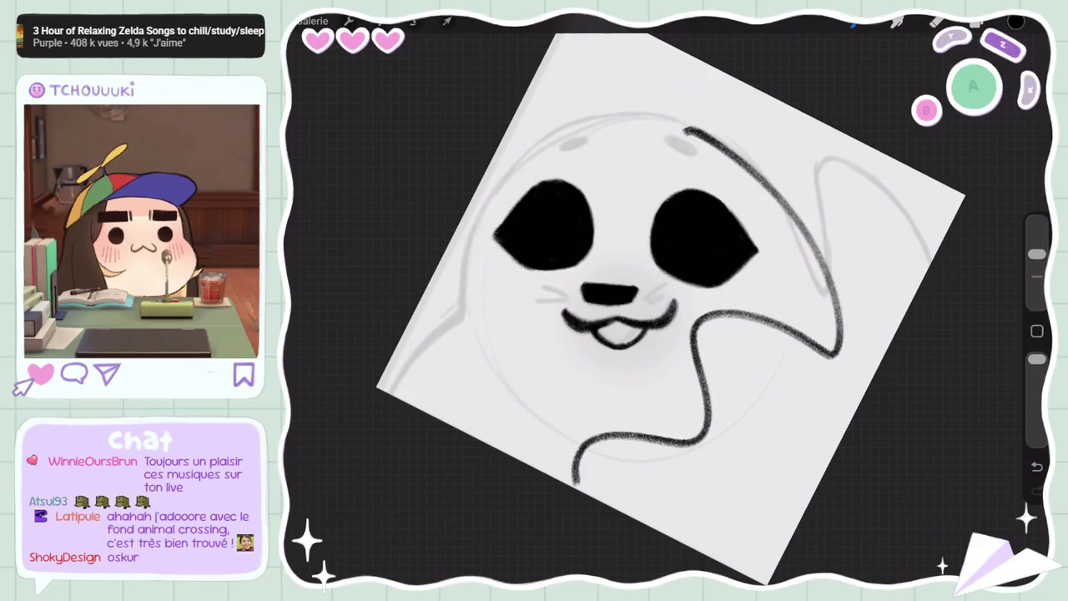
{"action": "key", "text": "ctrl+z"}
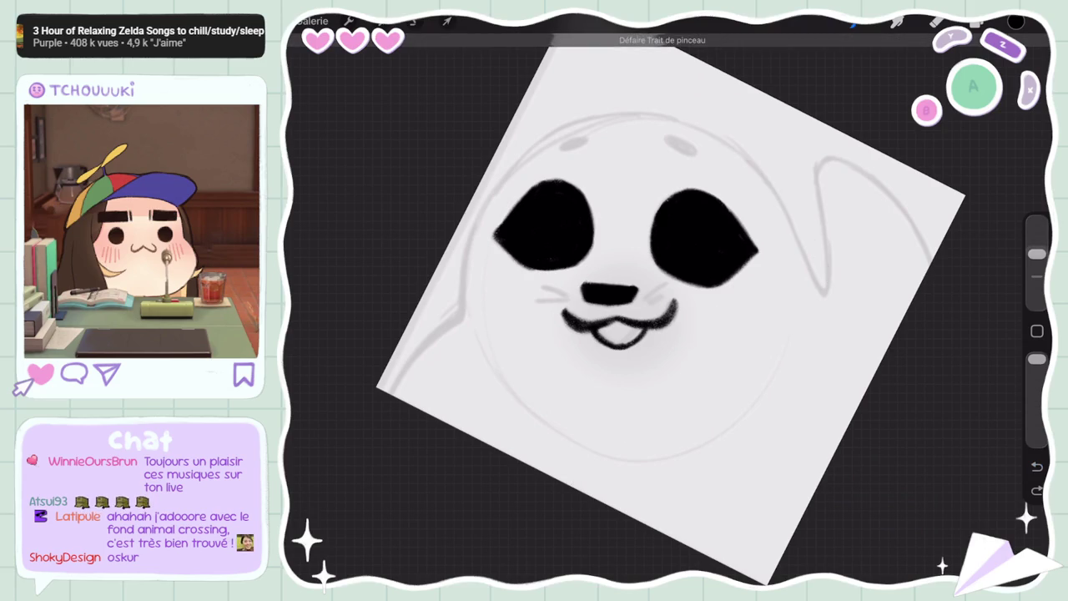
{"action": "left_click_drag", "start_coordinate": [1037, 253], "coordinate": [1037, 251]}
{"action": "left_click_drag", "start_coordinate": [802, 208], "coordinate": [777, 392]}
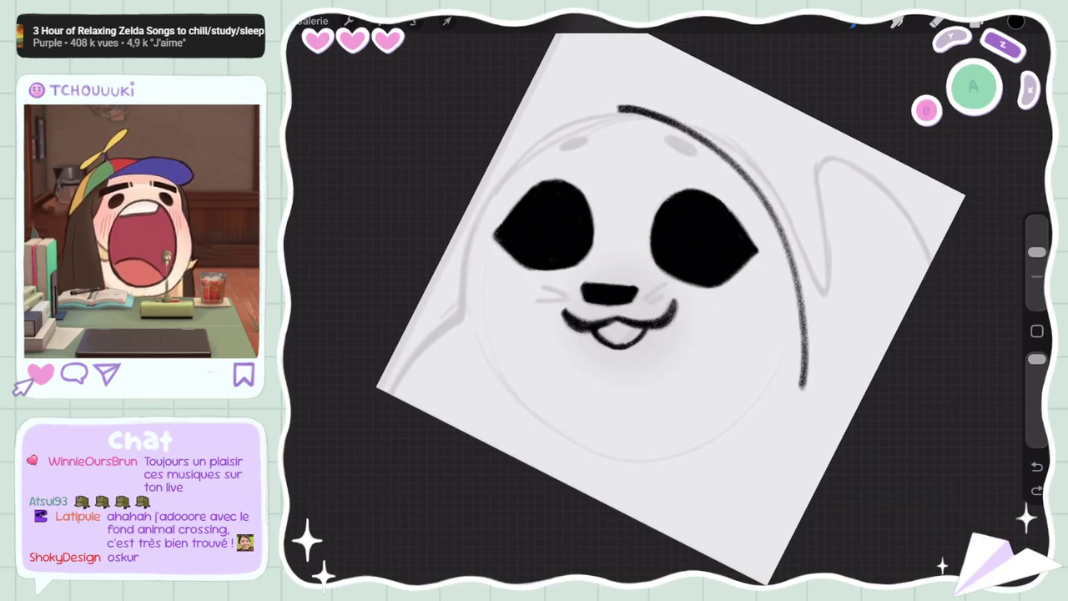
{"action": "key", "text": "ctrl+z"}
{"action": "left_click", "coordinate": [897, 21]}
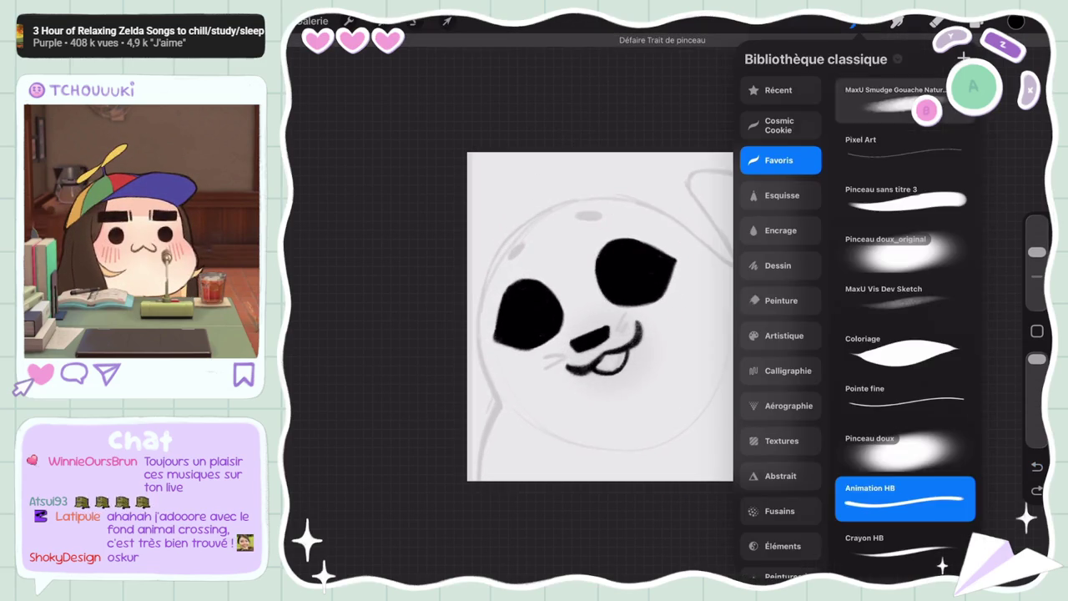
Review the brush's Tracé du trait and Stabilisation settings, testing with a zigzag stroke
{"action": "left_click", "coordinate": [907, 489]}
{"action": "left_click", "coordinate": [338, 64]}
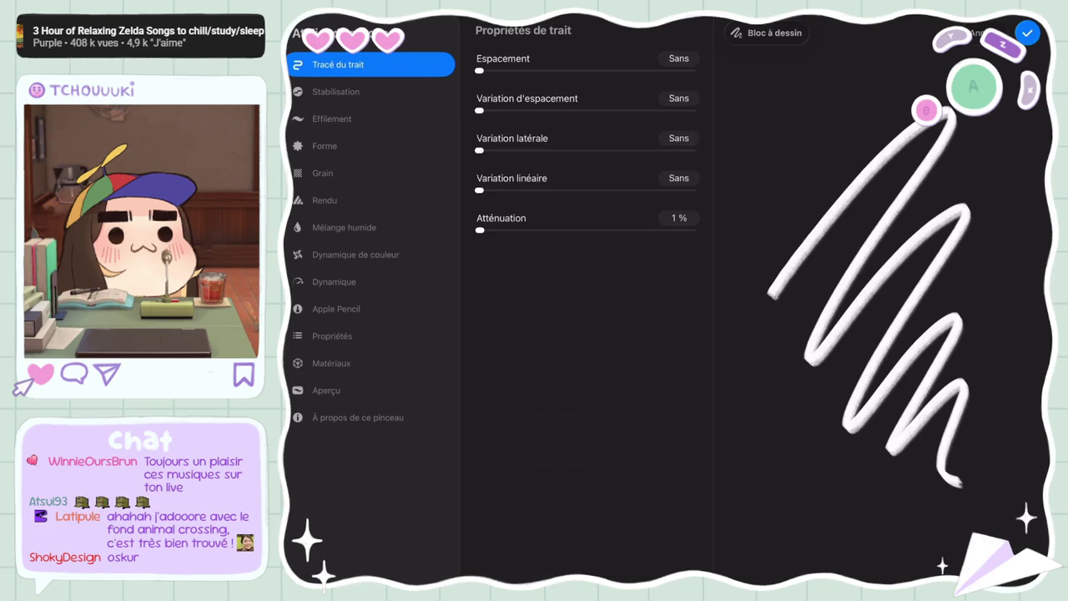
{"action": "left_click", "coordinate": [335, 92]}
{"action": "mouse_move", "coordinate": [776, 96]}
{"action": "left_mouse_down"}
{"action": "mouse_move", "coordinate": [826, 196]}
{"action": "mouse_move", "coordinate": [739, 269]}
{"action": "mouse_move", "coordinate": [835, 438]}
{"action": "mouse_move", "coordinate": [760, 492]}
{"action": "left_mouse_up"}
{"action": "left_click", "coordinate": [1027, 32]}
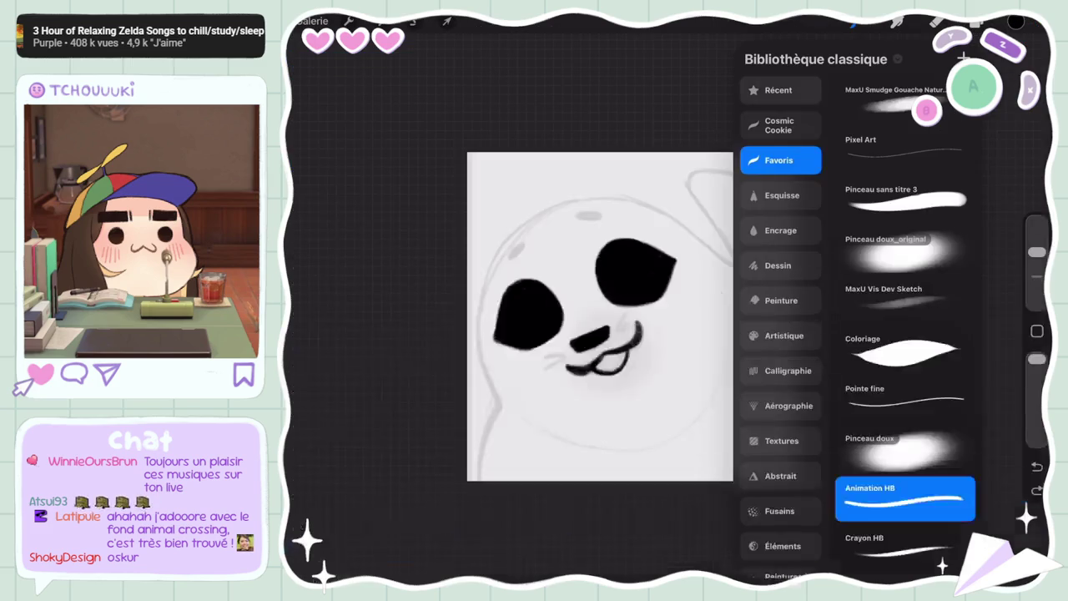
Add a new layer, Calque 3, above the face and test outline strokes on it
{"action": "left_click", "coordinate": [1016, 22]}
{"action": "left_click", "coordinate": [994, 59]}
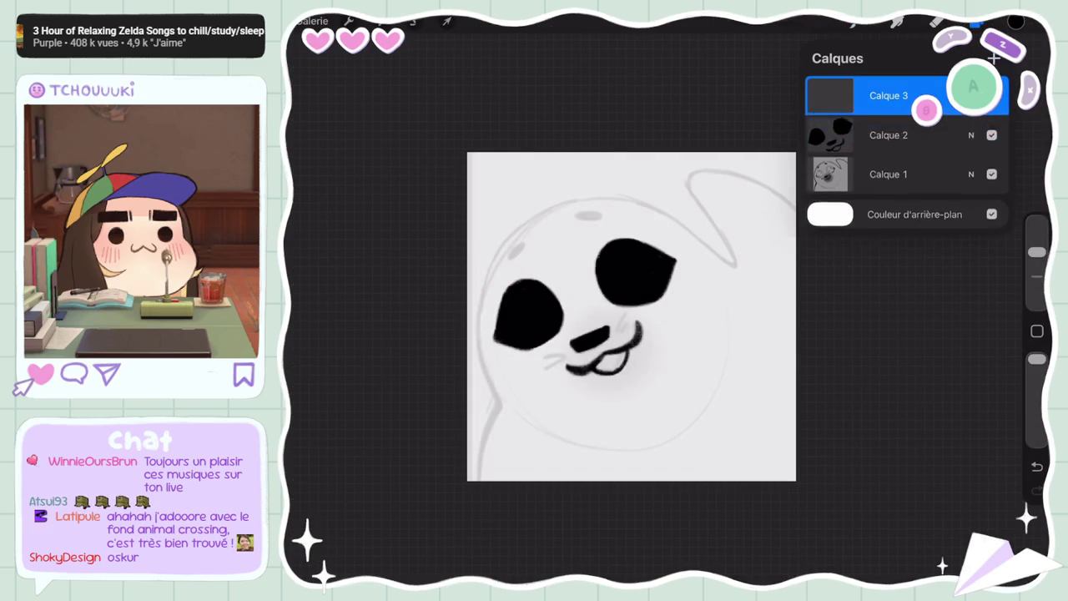
{"action": "left_click", "coordinate": [977, 22]}
{"action": "left_click_drag", "start_coordinate": [586, 200], "coordinate": [617, 342]}
{"action": "left_click_drag", "start_coordinate": [497, 321], "coordinate": [476, 438]}
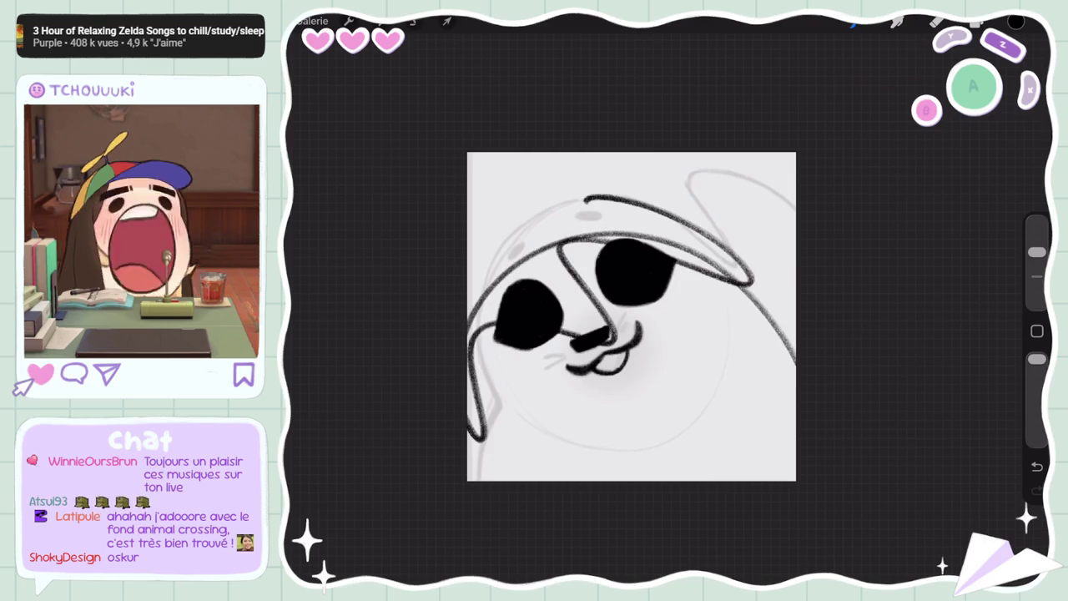
{"action": "key", "text": "ctrl+z"}
{"action": "key", "text": "ctrl+z"}
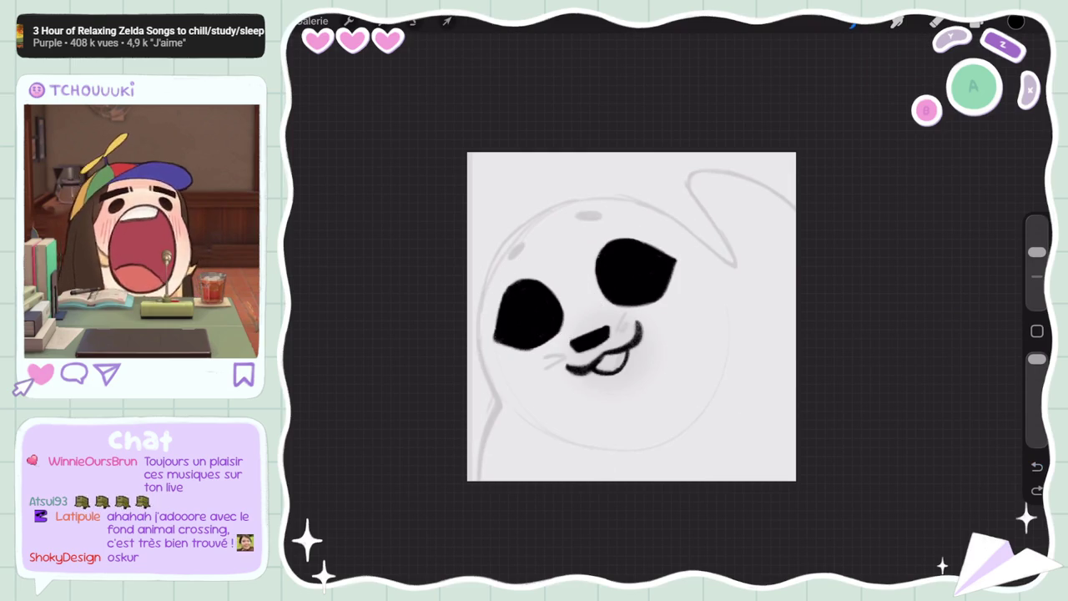
Check the brush's Effilement and Forme settings and try a different Diffusion amount
{"action": "left_click", "coordinate": [853, 22]}
{"action": "left_click", "coordinate": [908, 494]}
{"action": "left_click_drag", "start_coordinate": [951, 117], "coordinate": [956, 482]}
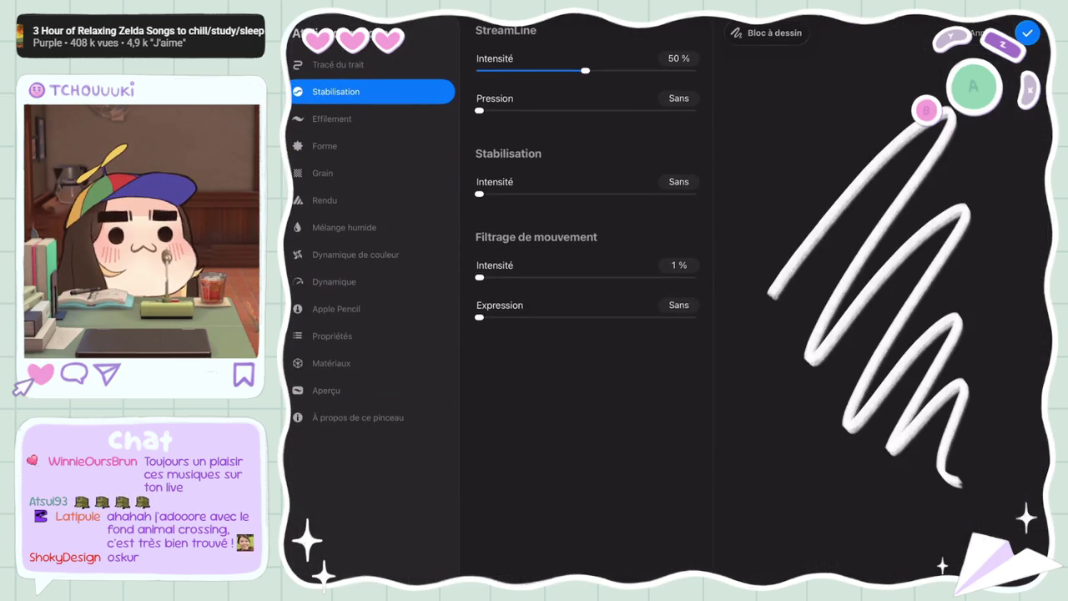
{"action": "left_click", "coordinate": [332, 119]}
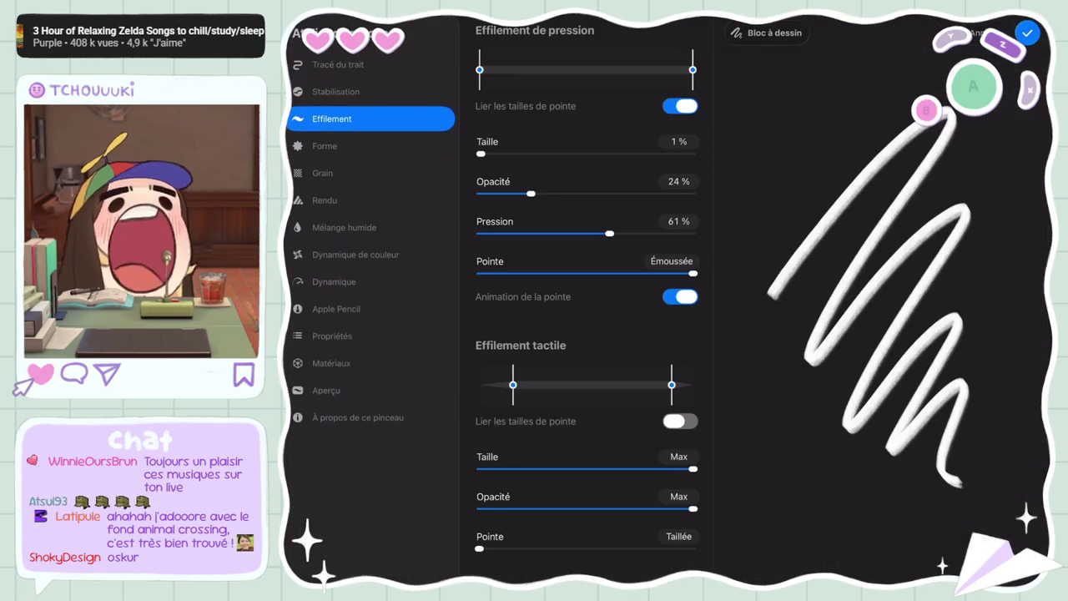
{"action": "left_click", "coordinate": [325, 146]}
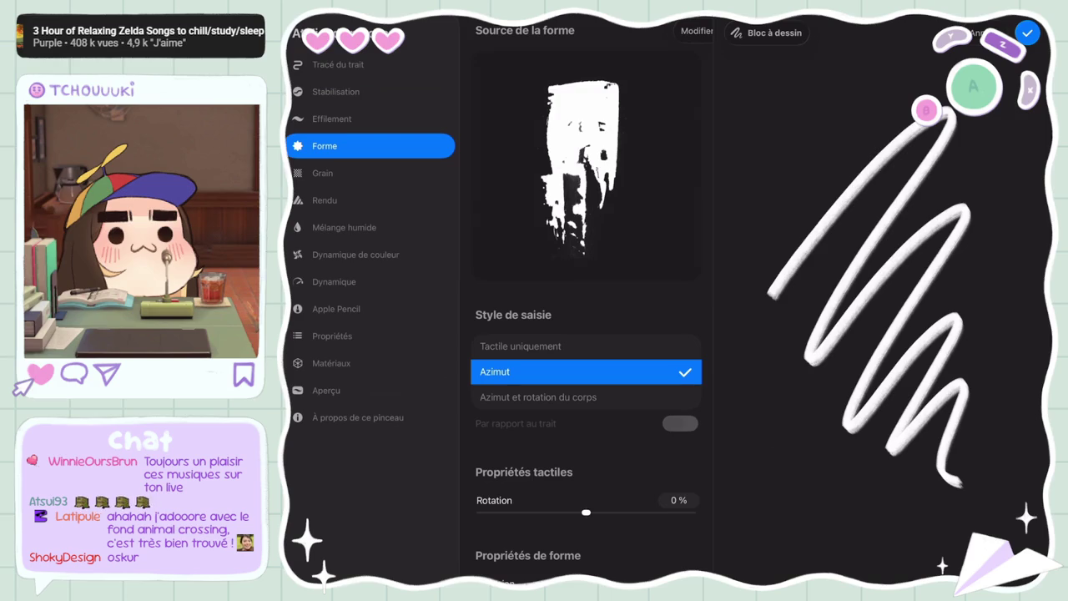
{"action": "scroll", "coordinate": [586, 333], "scroll_direction": "down", "scroll_amount": 3}
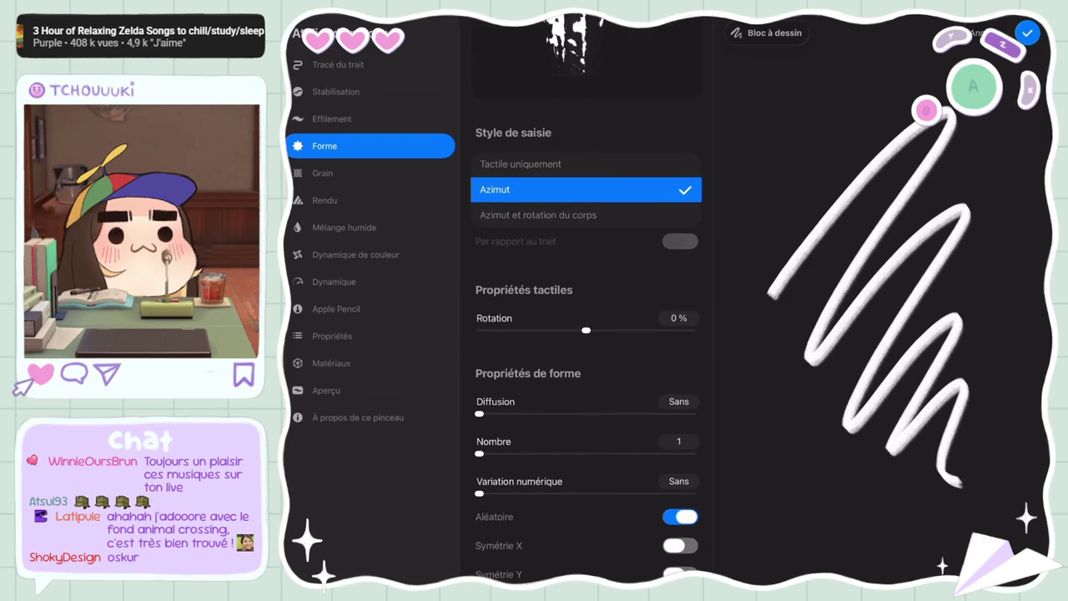
{"action": "mouse_move", "coordinate": [480, 415]}
{"action": "left_mouse_down"}
{"action": "mouse_move", "coordinate": [526, 414]}
{"action": "mouse_move", "coordinate": [483, 414]}
{"action": "mouse_move", "coordinate": [515, 414]}
{"action": "left_mouse_up"}
Test the adjusted brush with several squiggles on the preview pad
{"action": "mouse_move", "coordinate": [814, 105]}
{"action": "left_mouse_down"}
{"action": "mouse_move", "coordinate": [747, 242]}
{"action": "mouse_move", "coordinate": [754, 311]}
{"action": "left_mouse_up"}
{"action": "mouse_move", "coordinate": [850, 242]}
{"action": "left_mouse_down"}
{"action": "mouse_move", "coordinate": [801, 363]}
{"action": "mouse_move", "coordinate": [791, 457]}
{"action": "left_mouse_up"}
{"action": "mouse_move", "coordinate": [885, 202]}
{"action": "left_mouse_down"}
{"action": "mouse_move", "coordinate": [887, 322]}
{"action": "mouse_move", "coordinate": [830, 441]}
{"action": "left_mouse_up"}
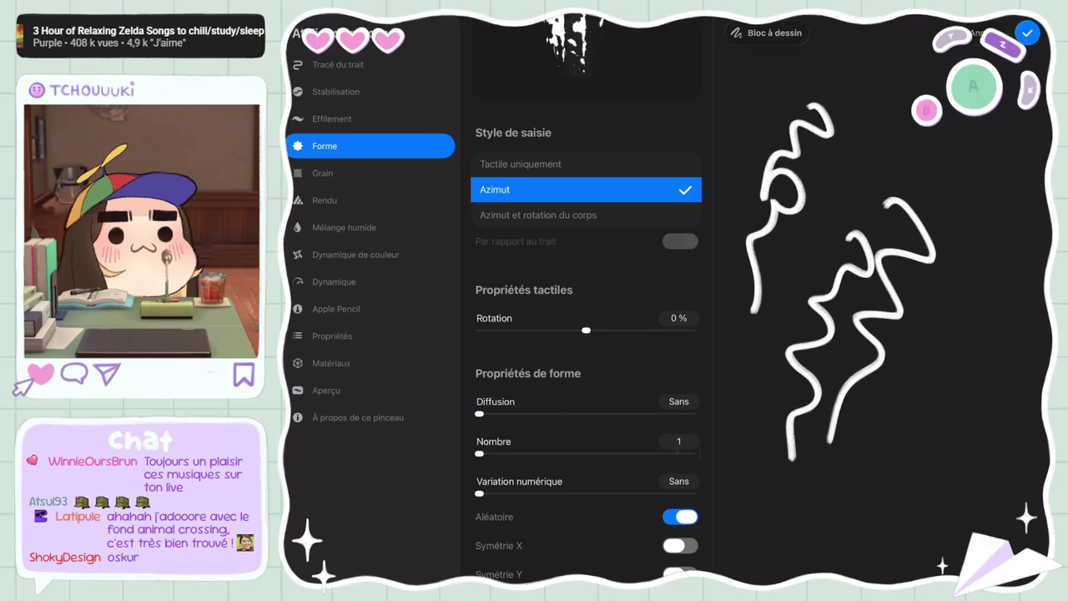
{"action": "left_click_drag", "start_coordinate": [915, 501], "coordinate": [775, 508]}
{"action": "left_click", "coordinate": [1028, 33]}
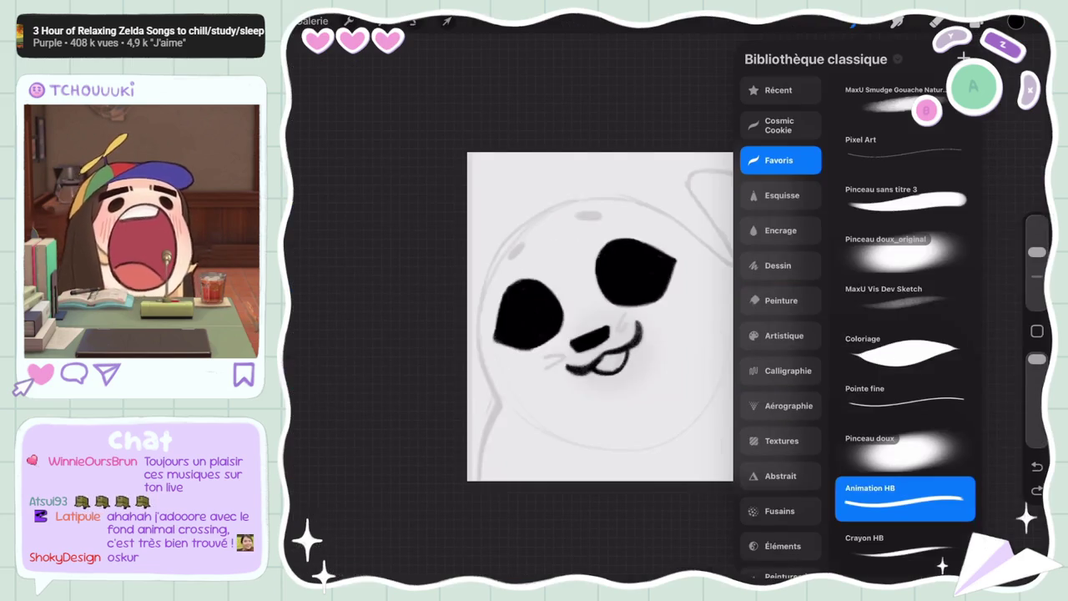
{"action": "scroll", "coordinate": [601, 318], "scroll_direction": "up", "scroll_amount": 3}
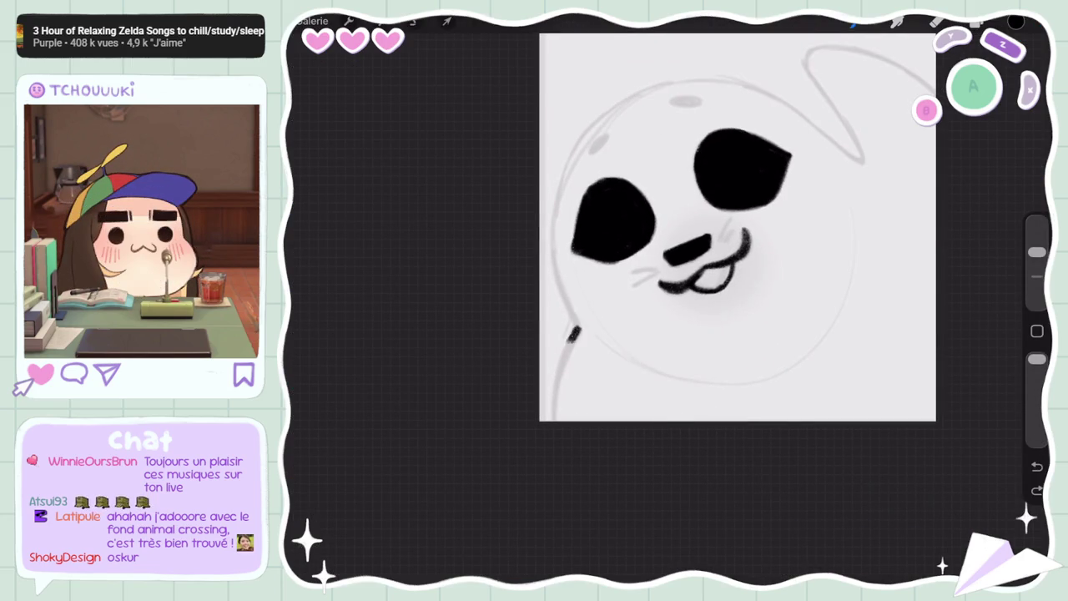
Attempt the outline from the lower-left body up around the head, undoing retries
{"action": "left_click_drag", "start_coordinate": [574, 336], "coordinate": [551, 419]}
{"action": "mouse_move", "coordinate": [574, 334]}
{"action": "left_mouse_down"}
{"action": "mouse_move", "coordinate": [589, 134]}
{"action": "mouse_move", "coordinate": [834, 84]}
{"action": "mouse_move", "coordinate": [864, 157]}
{"action": "left_mouse_up"}
{"action": "key", "text": "ctrl+z"}
{"action": "mouse_move", "coordinate": [576, 332]}
{"action": "left_mouse_down"}
{"action": "mouse_move", "coordinate": [564, 306]}
{"action": "mouse_move", "coordinate": [634, 92]}
{"action": "mouse_move", "coordinate": [814, 121]}
{"action": "mouse_move", "coordinate": [868, 166]}
{"action": "left_mouse_up"}
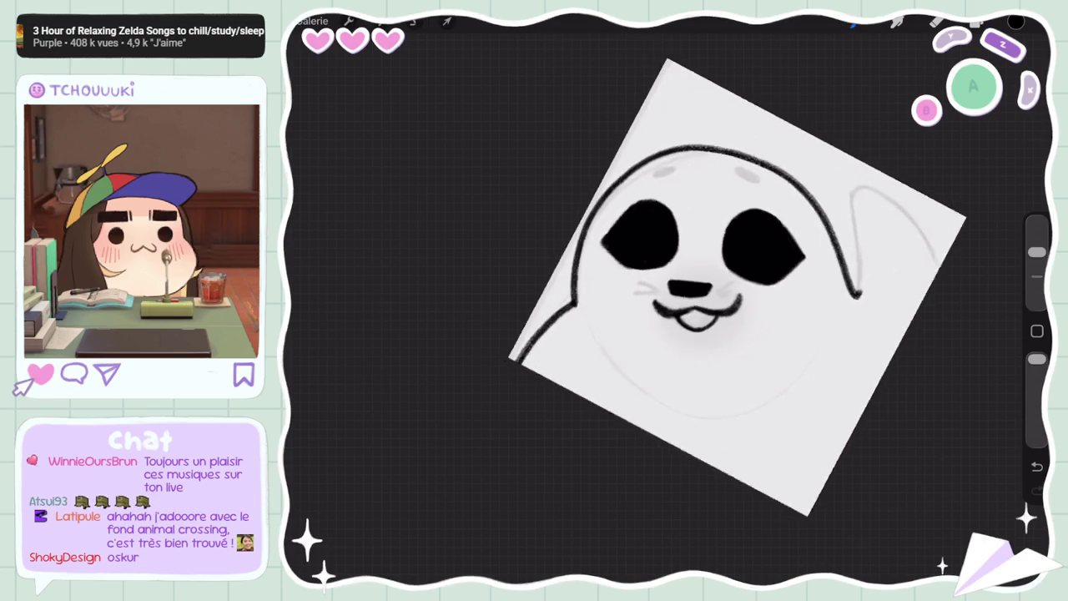
{"action": "key", "text": "ctrl+z"}
{"action": "scroll", "coordinate": [601, 300], "scroll_direction": "up", "scroll_amount": 3}
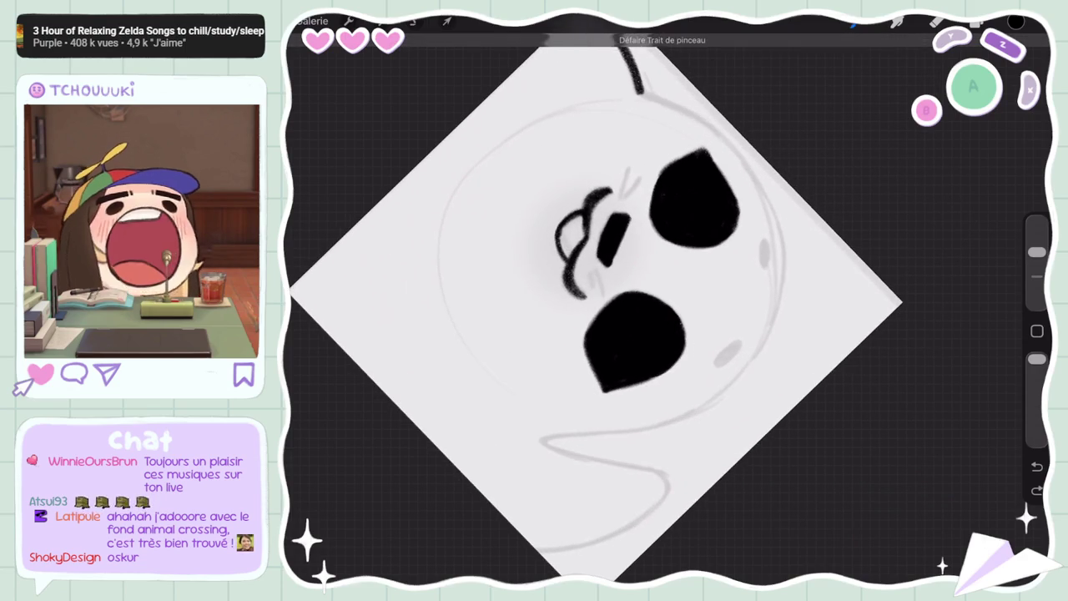
{"action": "mouse_move", "coordinate": [651, 98]}
{"action": "left_mouse_down"}
{"action": "mouse_move", "coordinate": [793, 276]}
{"action": "mouse_move", "coordinate": [768, 375]}
{"action": "left_mouse_up"}
{"action": "key", "text": "ctrl+z"}
Raise the brush's StreamLine Intensité to 57% in Brush Studio
{"action": "left_click", "coordinate": [897, 21]}
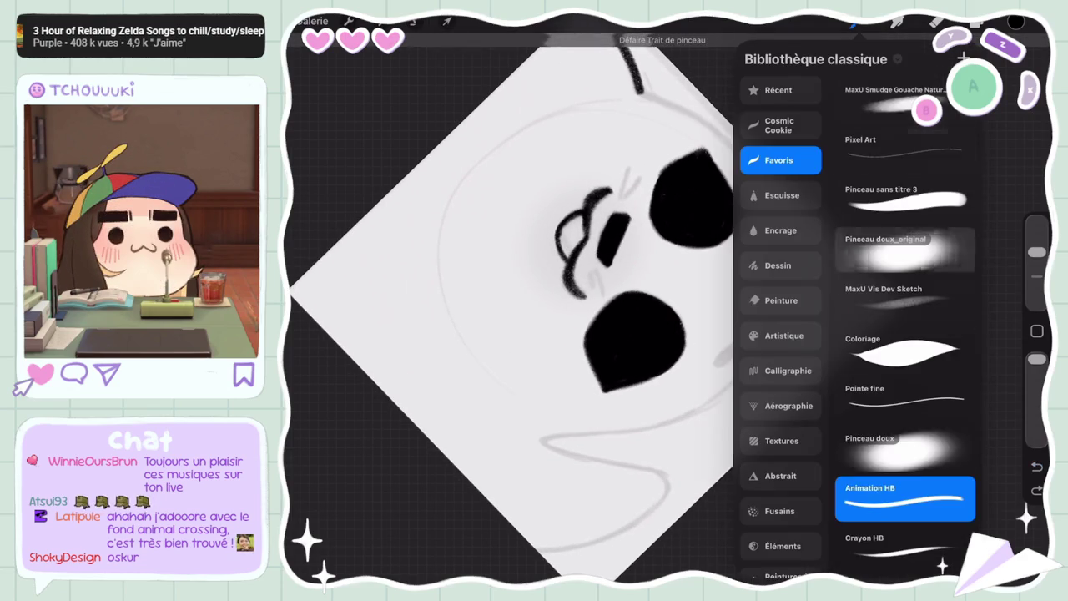
{"action": "left_click", "coordinate": [883, 489]}
{"action": "left_click_drag", "start_coordinate": [772, 292], "coordinate": [956, 480]}
{"action": "left_click", "coordinate": [336, 91]}
{"action": "mouse_move", "coordinate": [586, 70]}
{"action": "left_mouse_down"}
{"action": "mouse_move", "coordinate": [600, 70]}
{"action": "mouse_move", "coordinate": [781, 338]}
{"action": "mouse_move", "coordinate": [643, 444]}
{"action": "left_mouse_up"}
{"action": "left_click", "coordinate": [1028, 33]}
{"action": "left_click", "coordinate": [897, 21]}
Redraw the right side of the head outline and ink the right flipper
{"action": "key", "text": "ctrl+z"}
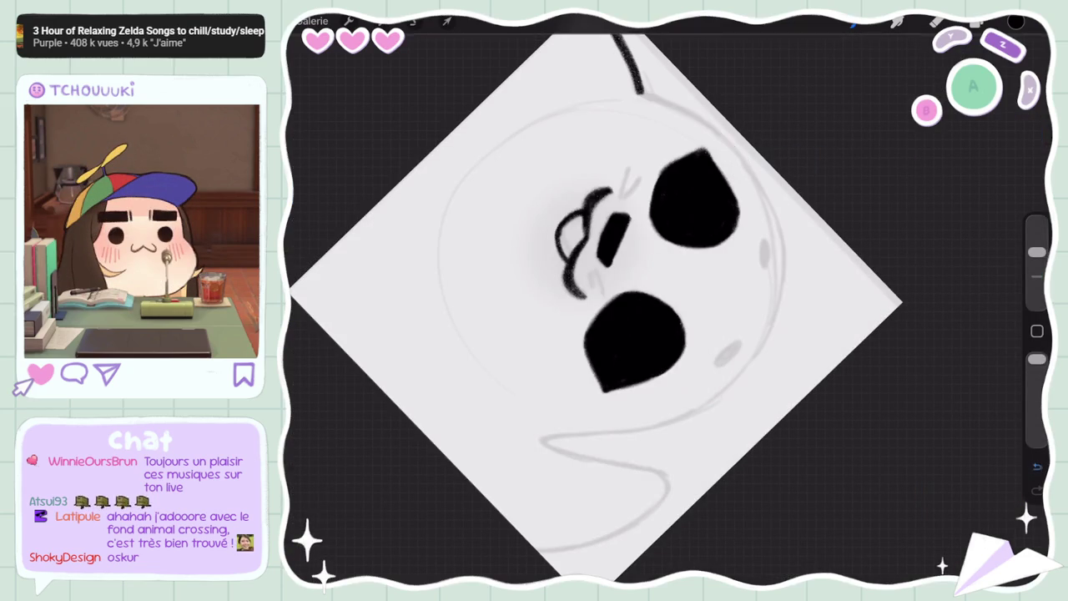
{"action": "mouse_move", "coordinate": [638, 88]}
{"action": "left_mouse_down"}
{"action": "mouse_move", "coordinate": [781, 284]}
{"action": "mouse_move", "coordinate": [691, 415]}
{"action": "mouse_move", "coordinate": [576, 438]}
{"action": "left_mouse_up"}
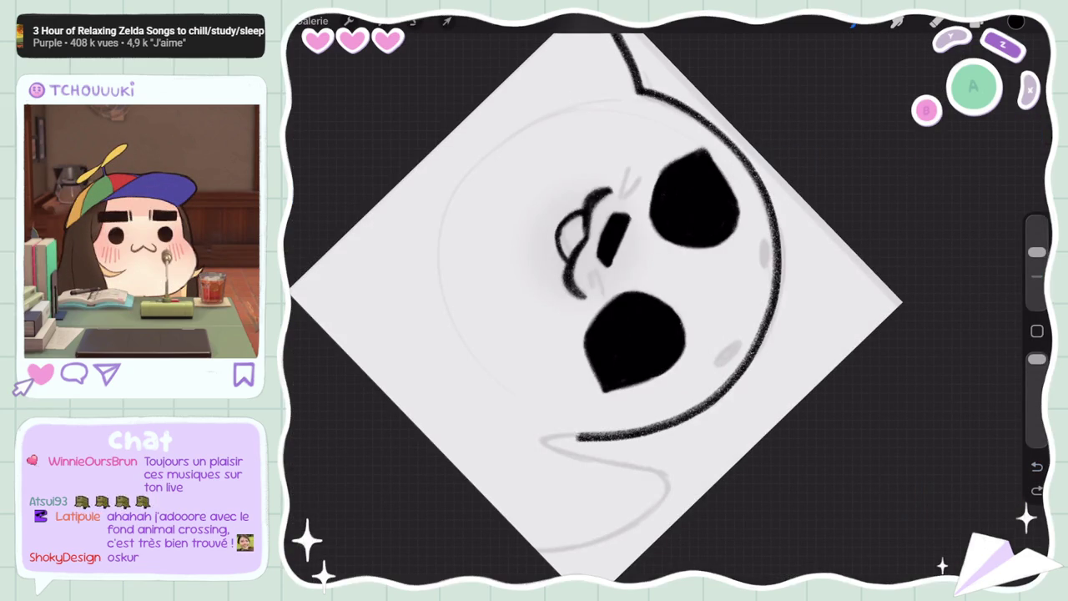
{"action": "left_click_drag", "start_coordinate": [592, 301], "coordinate": [685, 283]}
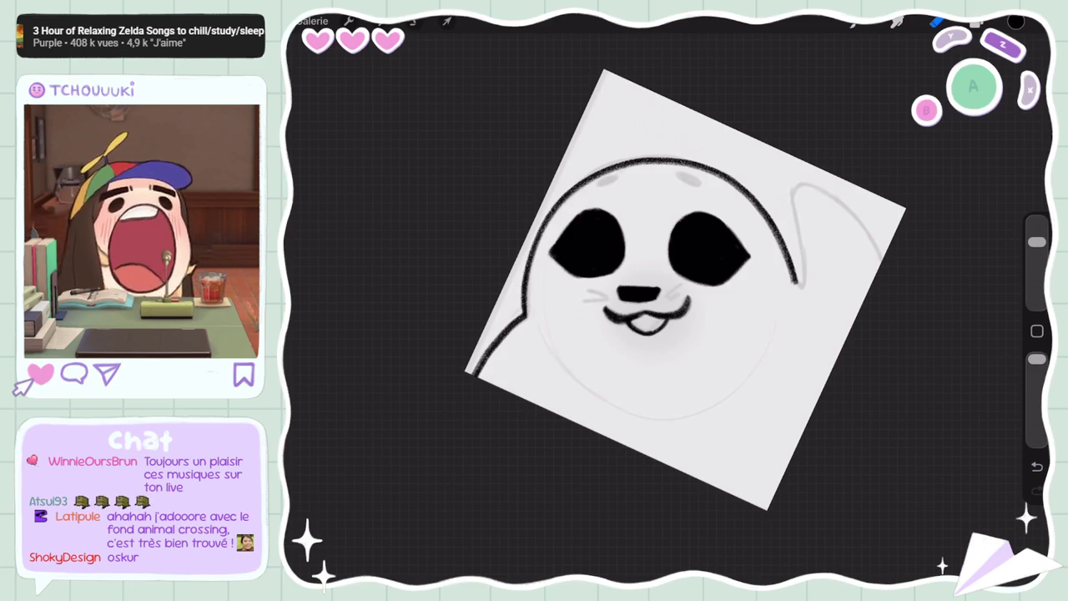
{"action": "left_click_drag", "start_coordinate": [1037, 241], "coordinate": [1036, 251]}
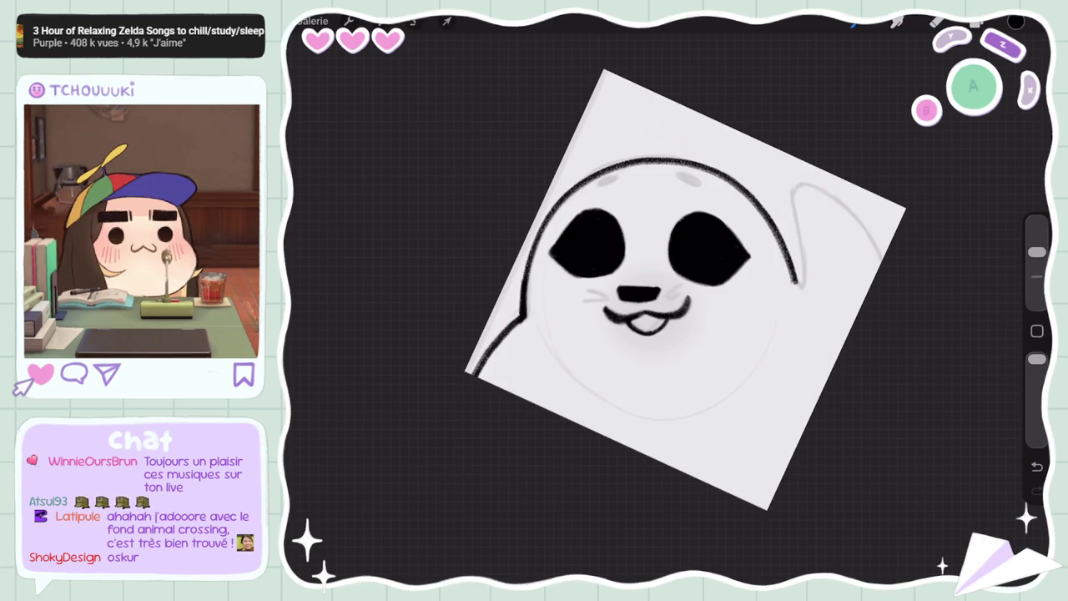
{"action": "mouse_move", "coordinate": [797, 285]}
{"action": "left_mouse_down"}
{"action": "mouse_move", "coordinate": [843, 198]}
{"action": "mouse_move", "coordinate": [881, 263]}
{"action": "left_mouse_up"}
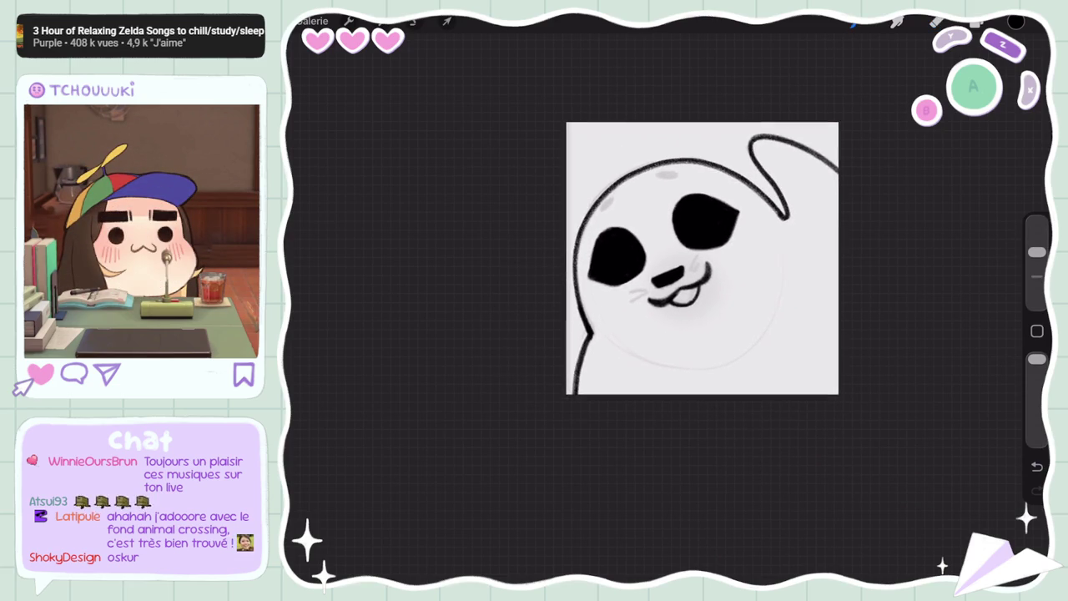
Duplicate the outline layer Calque 3 and merge the two copies into one
{"action": "left_click", "coordinate": [975, 22]}
{"action": "left_click", "coordinate": [952, 95]}
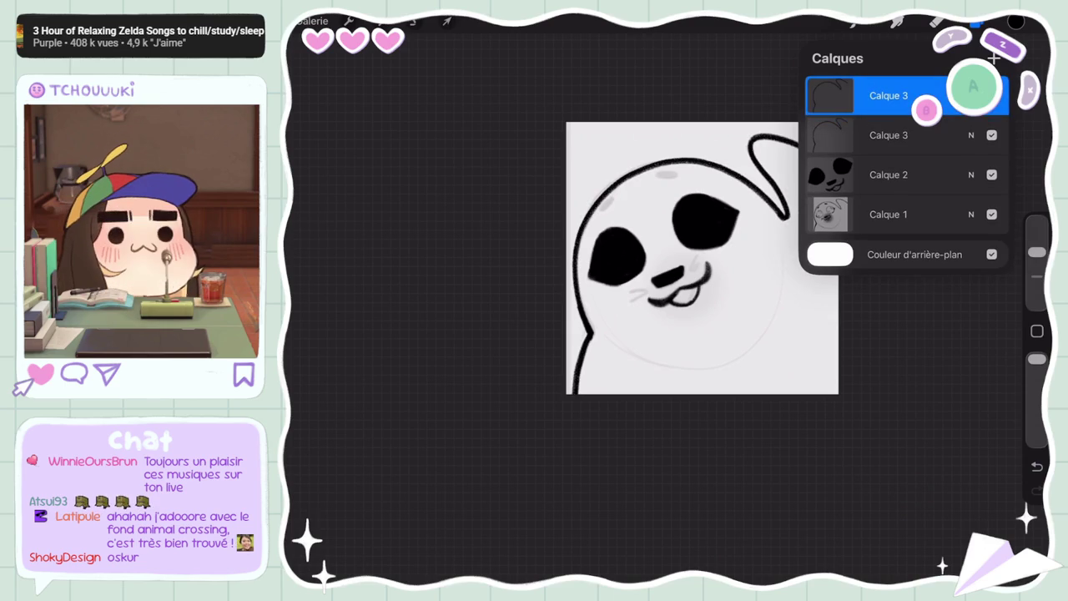
{"action": "left_click_drag", "start_coordinate": [901, 135], "coordinate": [901, 99]}
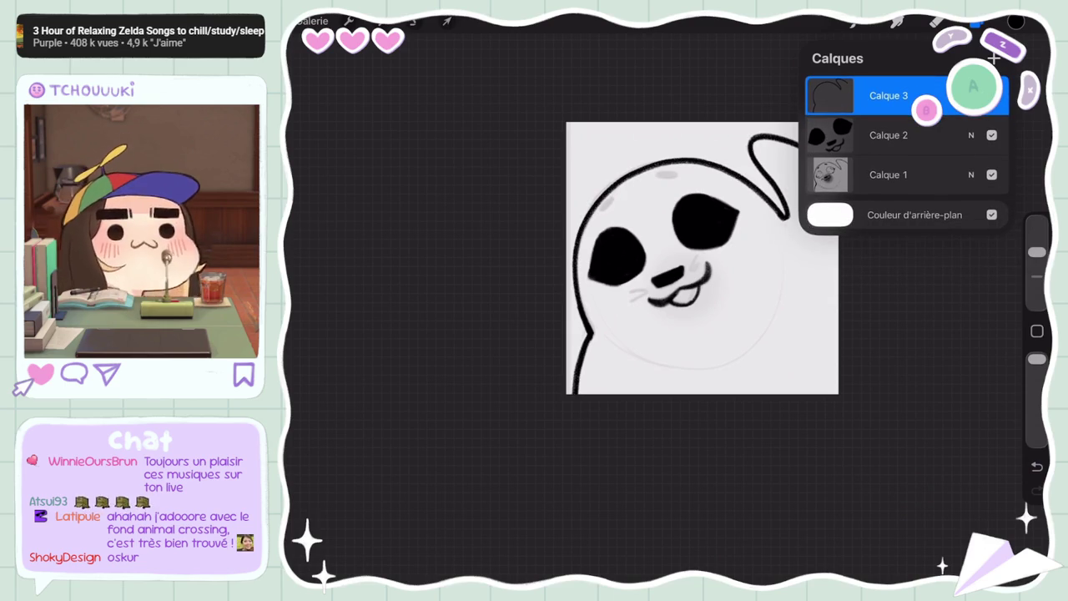
{"action": "scroll", "coordinate": [702, 258], "scroll_direction": "down", "scroll_amount": 3}
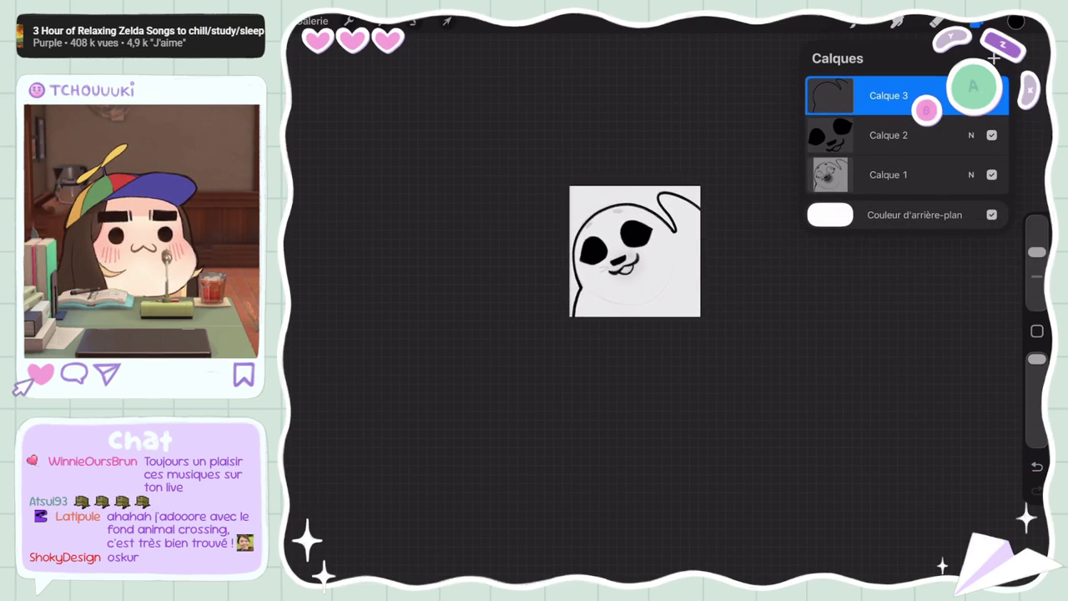
{"action": "scroll", "coordinate": [634, 250], "scroll_direction": "up", "scroll_amount": 3}
Nudge the eyes and nose on Calque 2 slightly up, then flip the canvas horizontally
{"action": "left_click", "coordinate": [889, 135]}
{"action": "scroll", "coordinate": [668, 234], "scroll_direction": "up", "scroll_amount": 3}
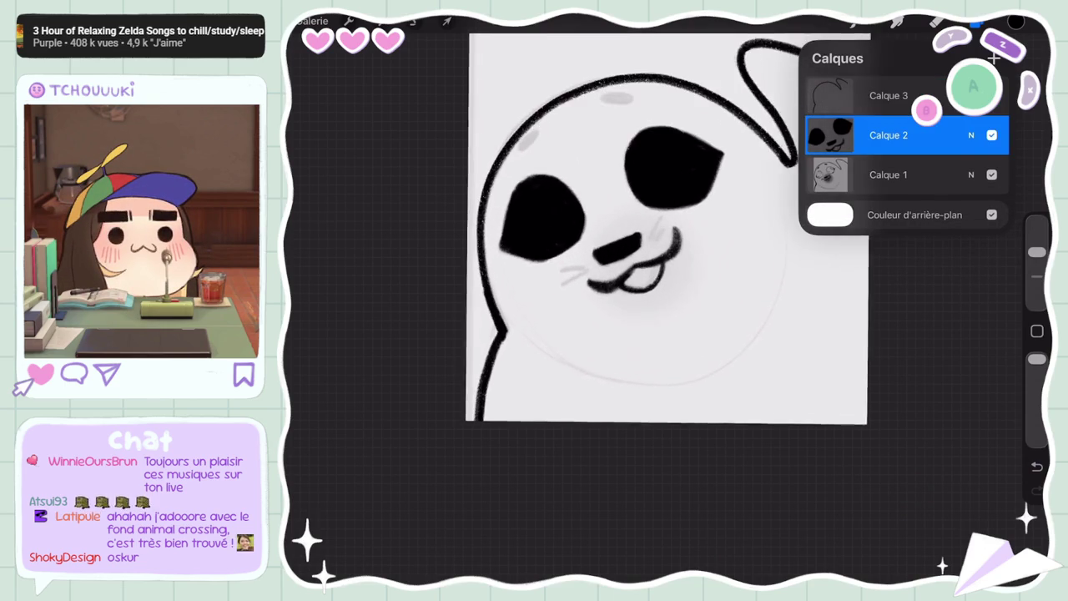
{"action": "left_click", "coordinate": [414, 21]}
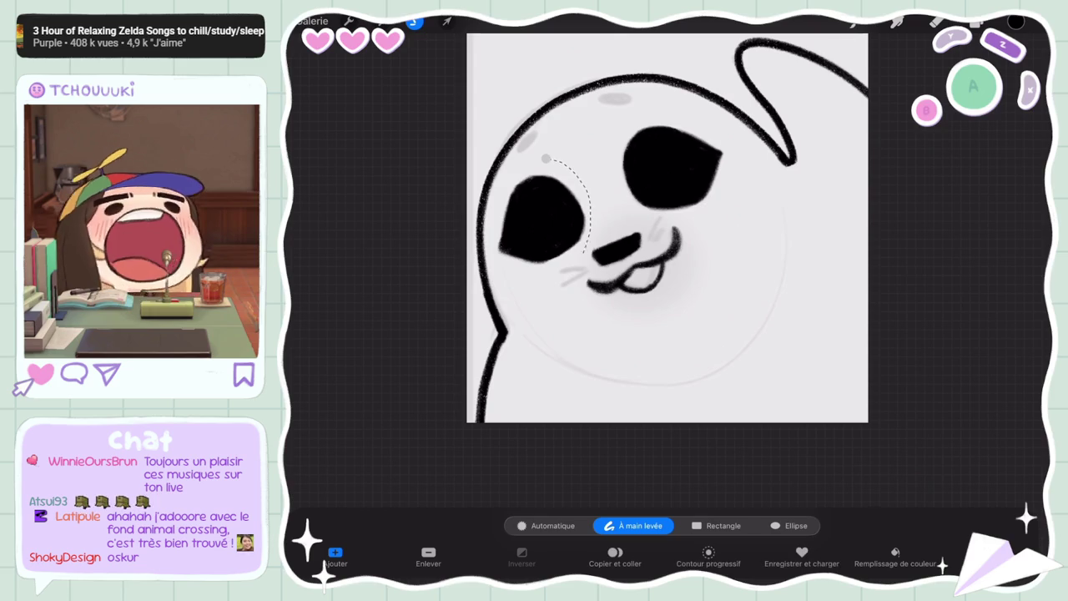
{"action": "left_click_drag", "start_coordinate": [501, 134], "coordinate": [506, 129]}
{"action": "left_click", "coordinate": [448, 21]}
{"action": "left_click", "coordinate": [448, 21]}
{"action": "left_click", "coordinate": [349, 21]}
{"action": "left_click", "coordinate": [336, 88]}
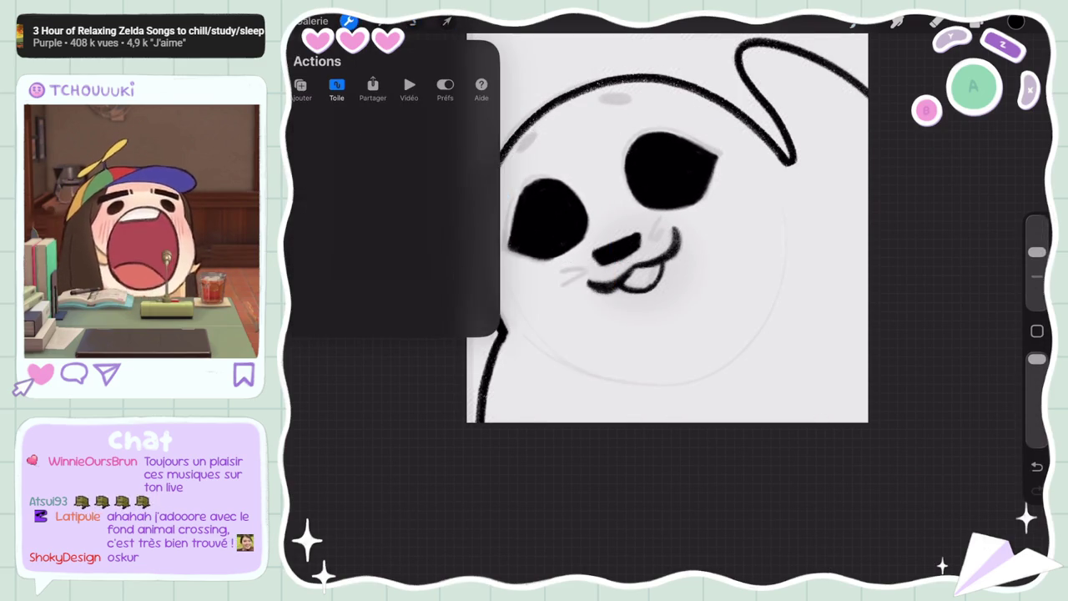